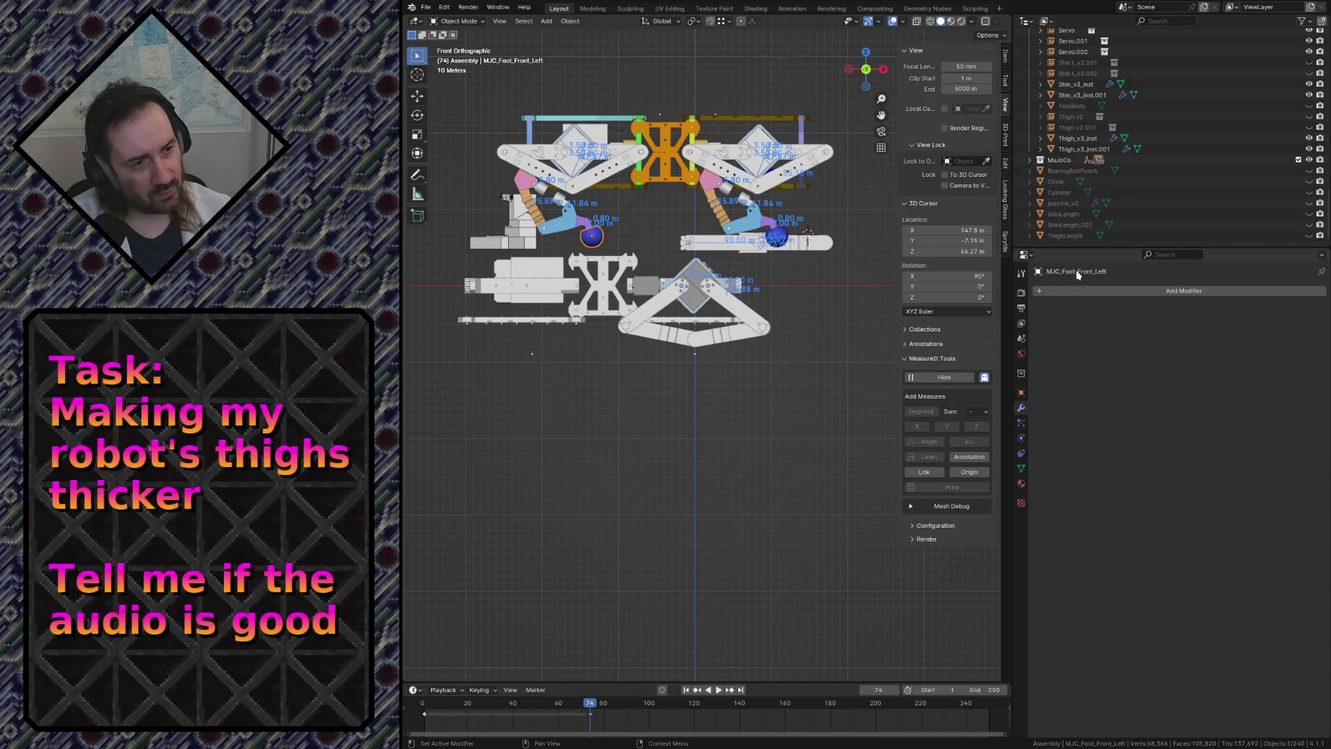
Deselect every object in the robot leg assembly, move the view slightly closer, and save robot.blend.
click(599, 244)
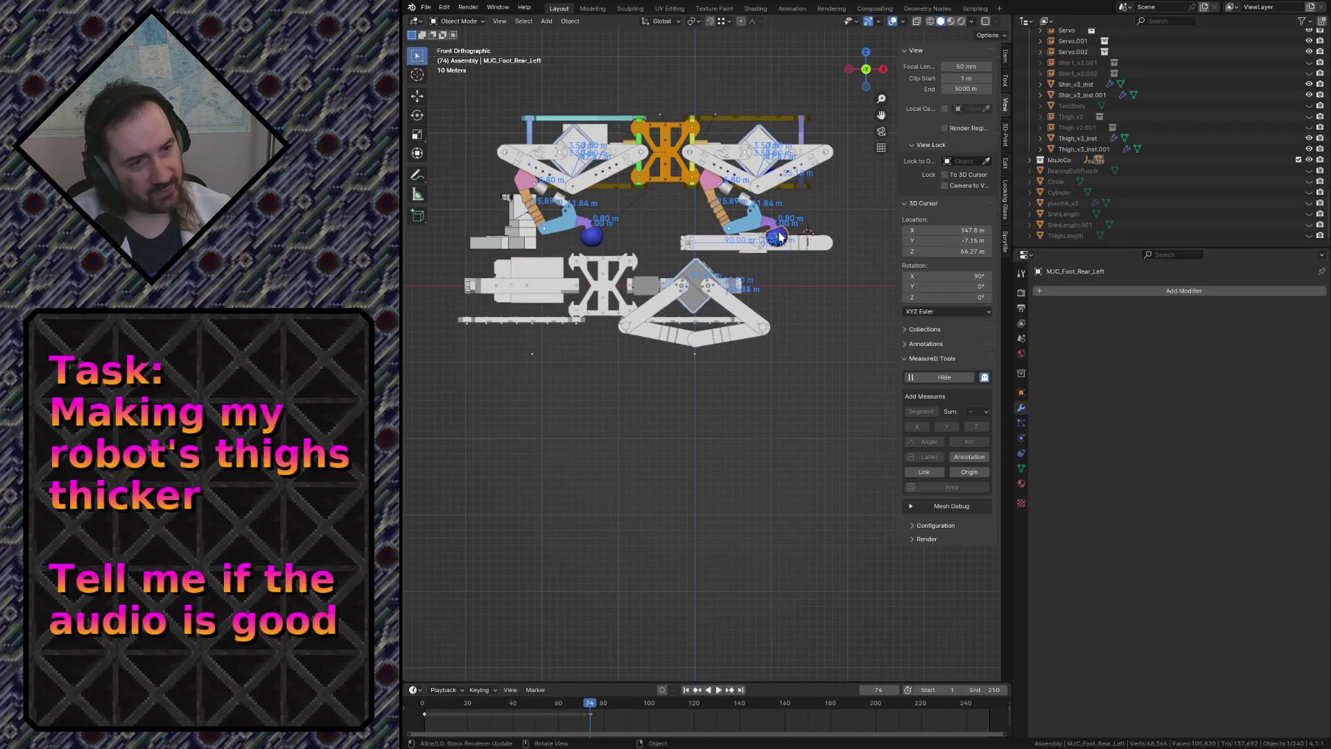
click(601, 246)
click(732, 355)
scroll(725, 181, up, 5)
scroll(725, 182, down, 4)
ctrl+middle_drag(717, 175, 723, 208)
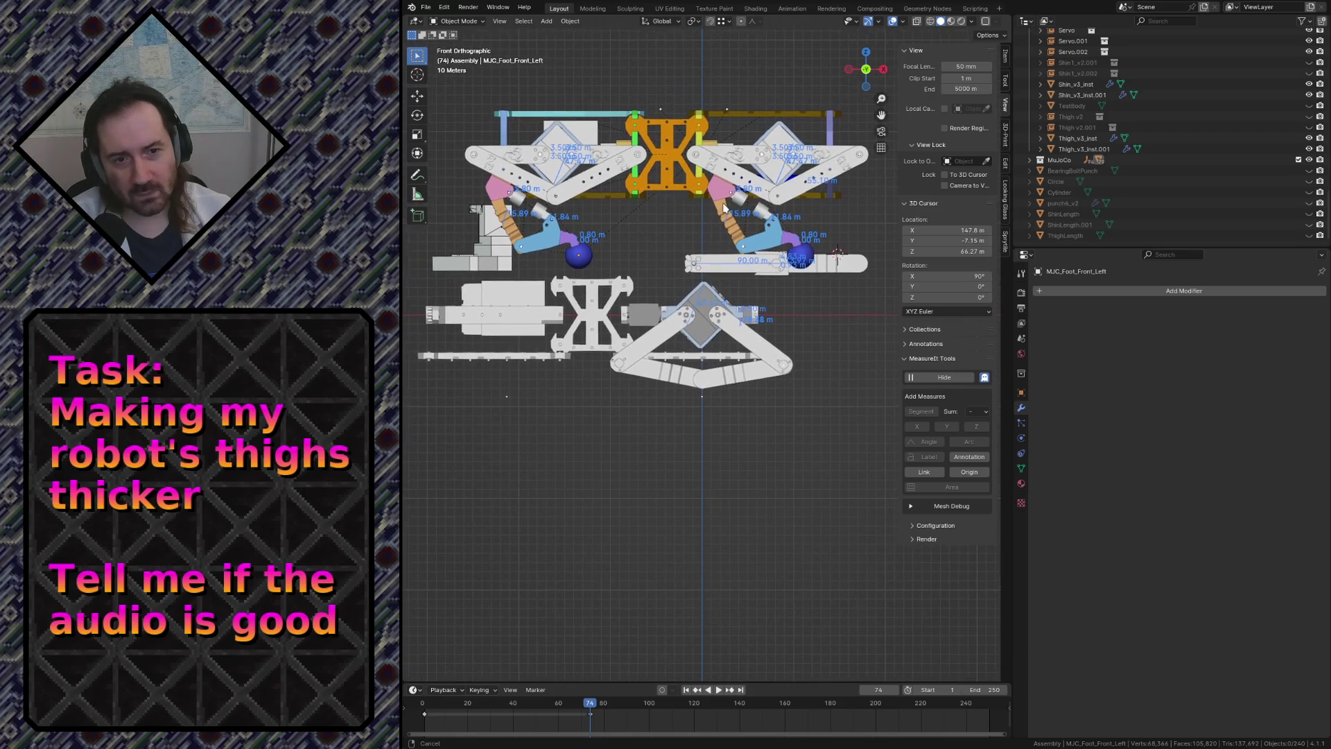
scroll(724, 217, up, 2)
key(ctrl+s)
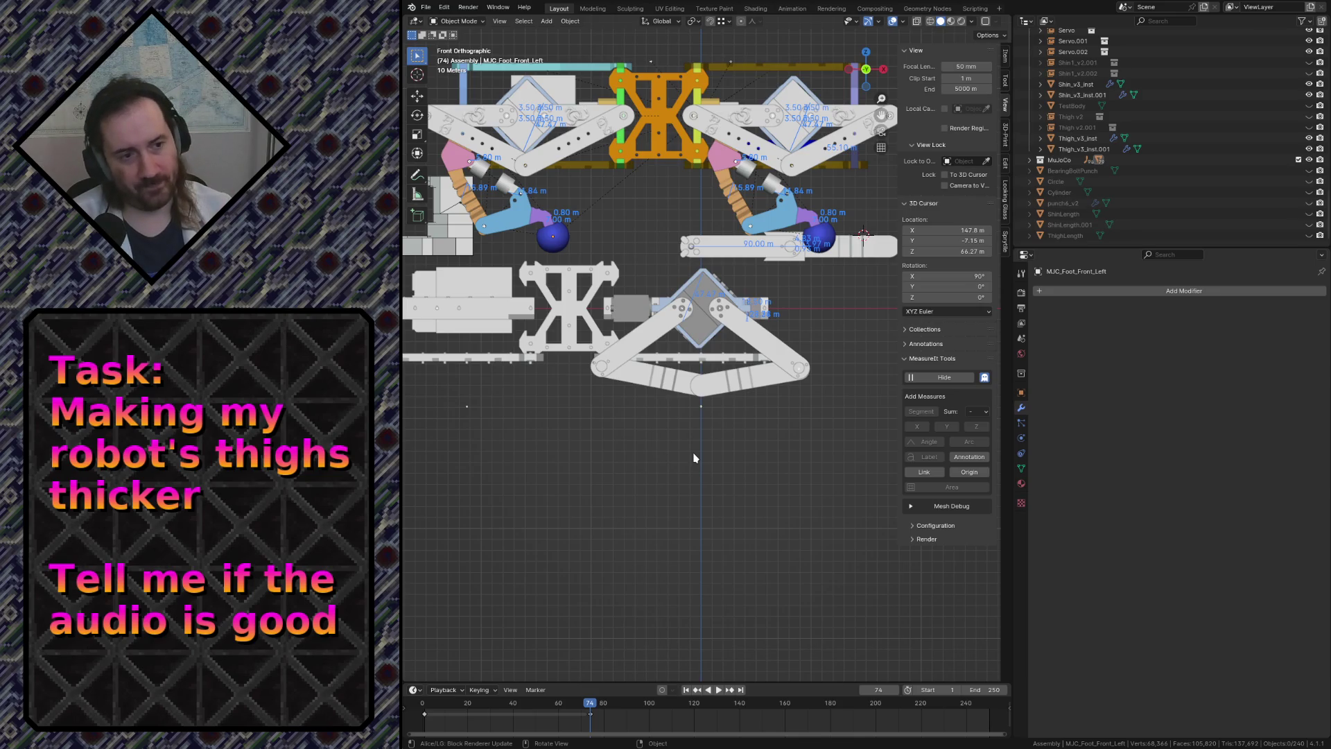
Zoom and pan so the lower leg assembly sits higher in view.
scroll(680, 449, up, 4)
scroll(675, 439, down, 1)
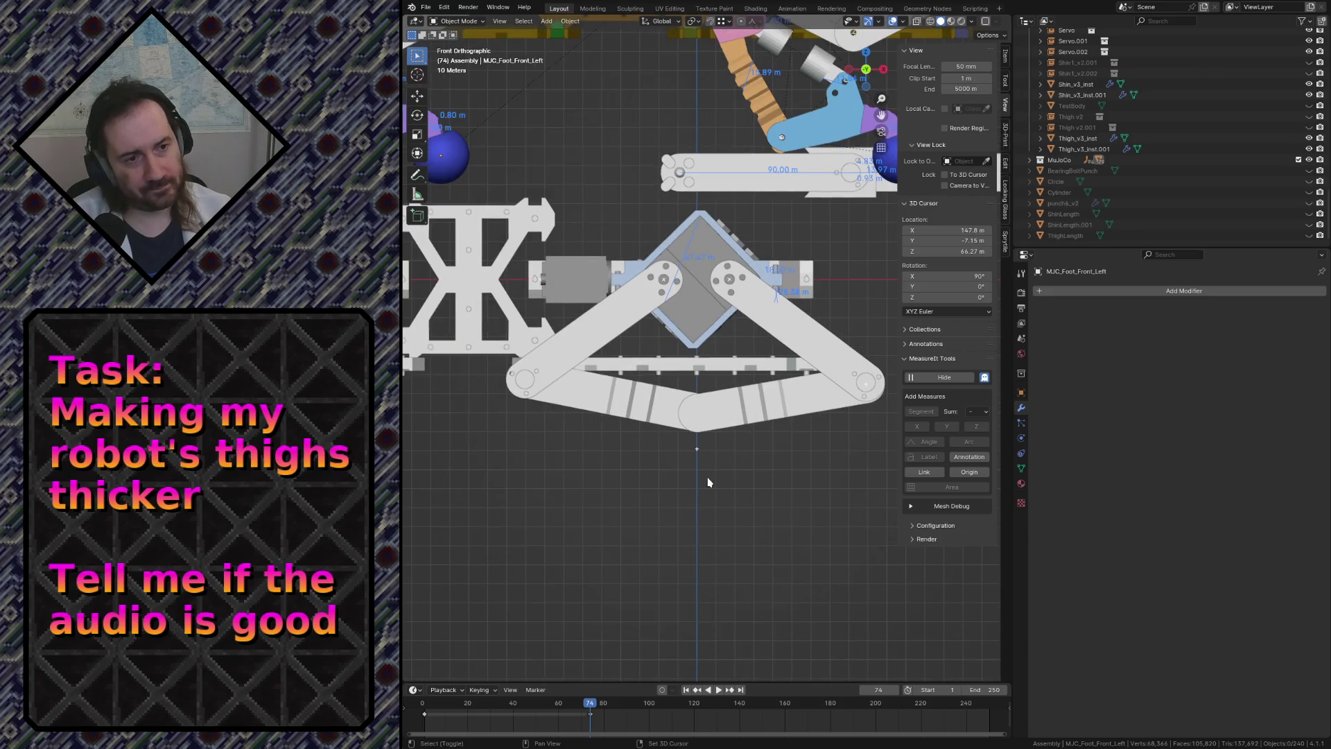
shift+middle_drag(674, 439, 657, 372)
scroll(655, 371, up, 2)
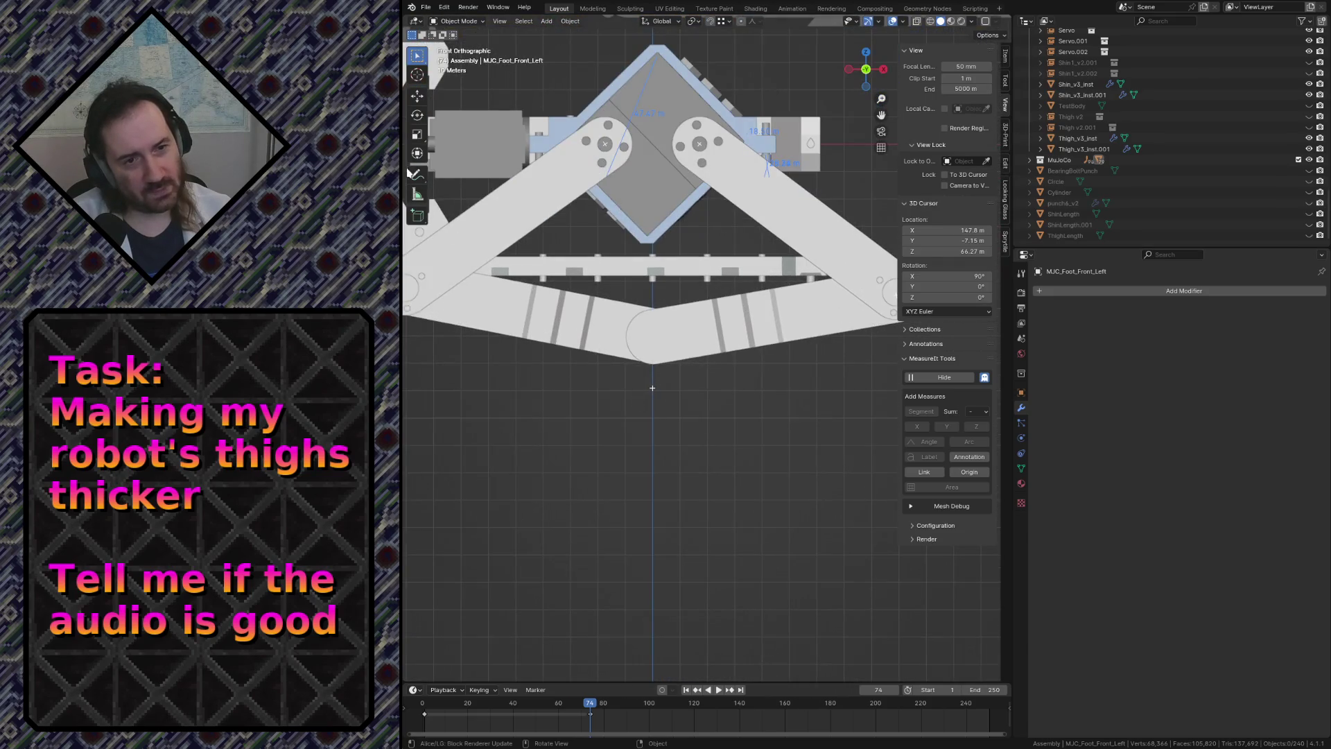
Activate the Annotate tool, undo a test loop, and show its settings in the sidebar Tool tab.
click(418, 173)
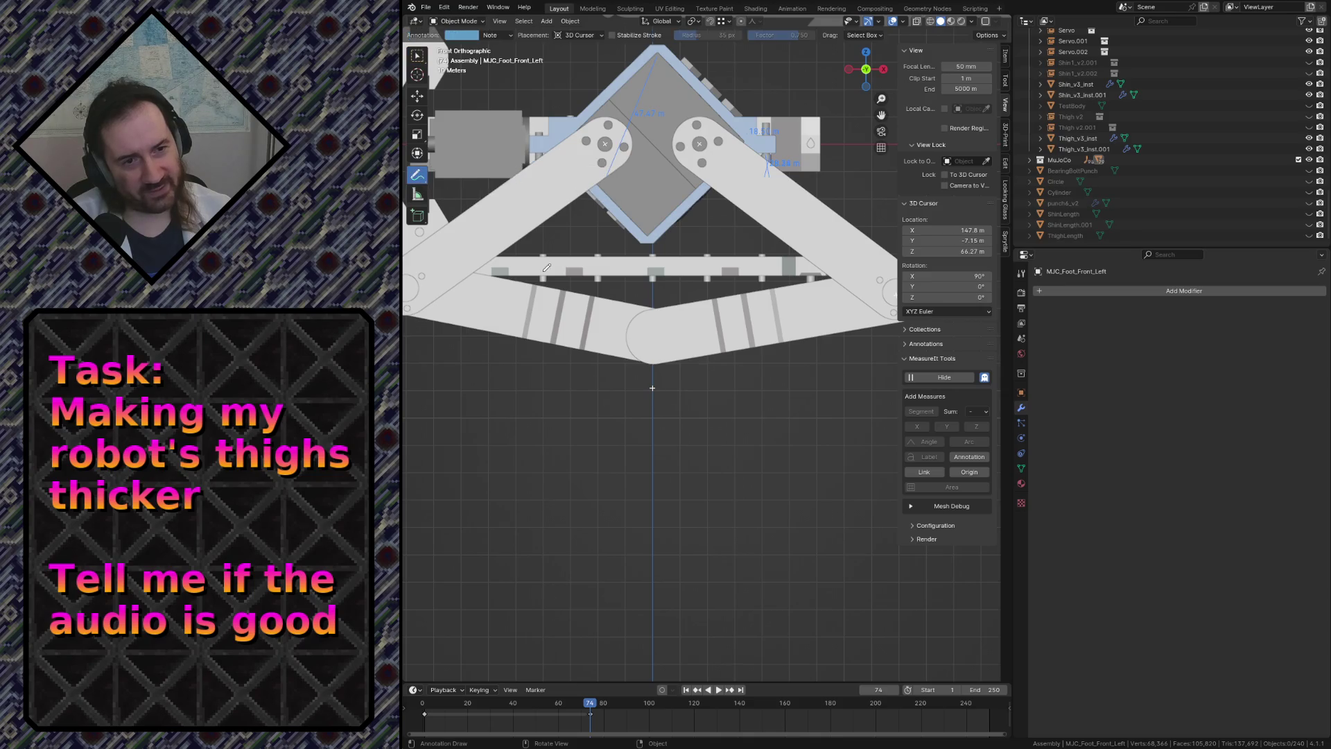
mouse_move(650, 460)
mouse_down()
mouse_move(644, 488)
mouse_move(687, 455)
mouse_up()
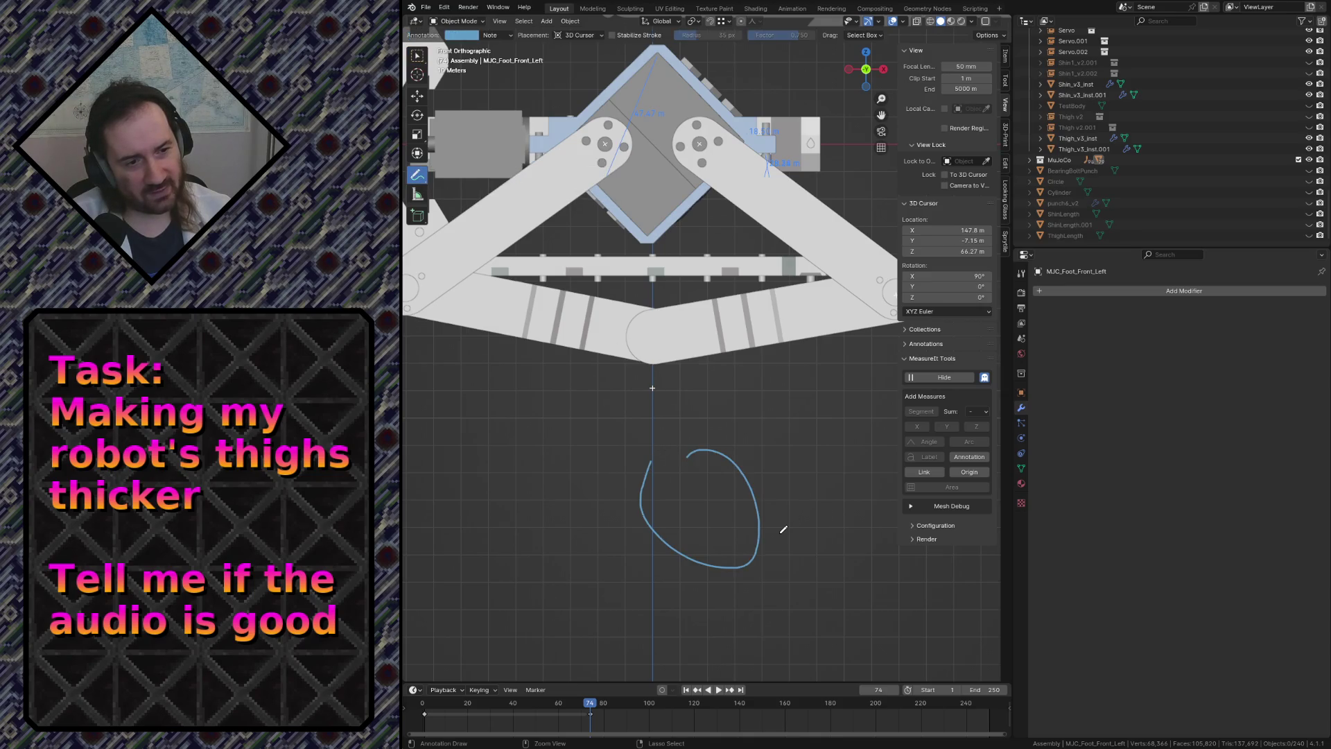
key(ctrl+z)
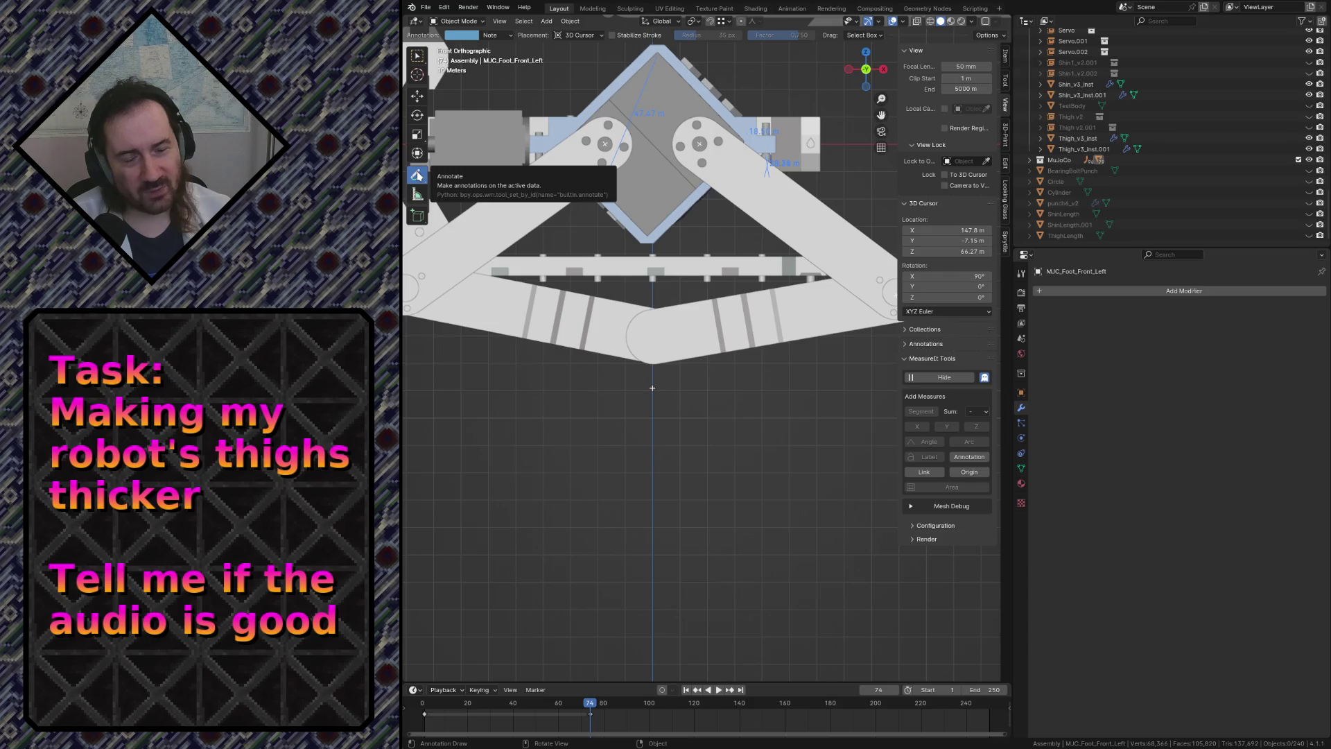
click(417, 177)
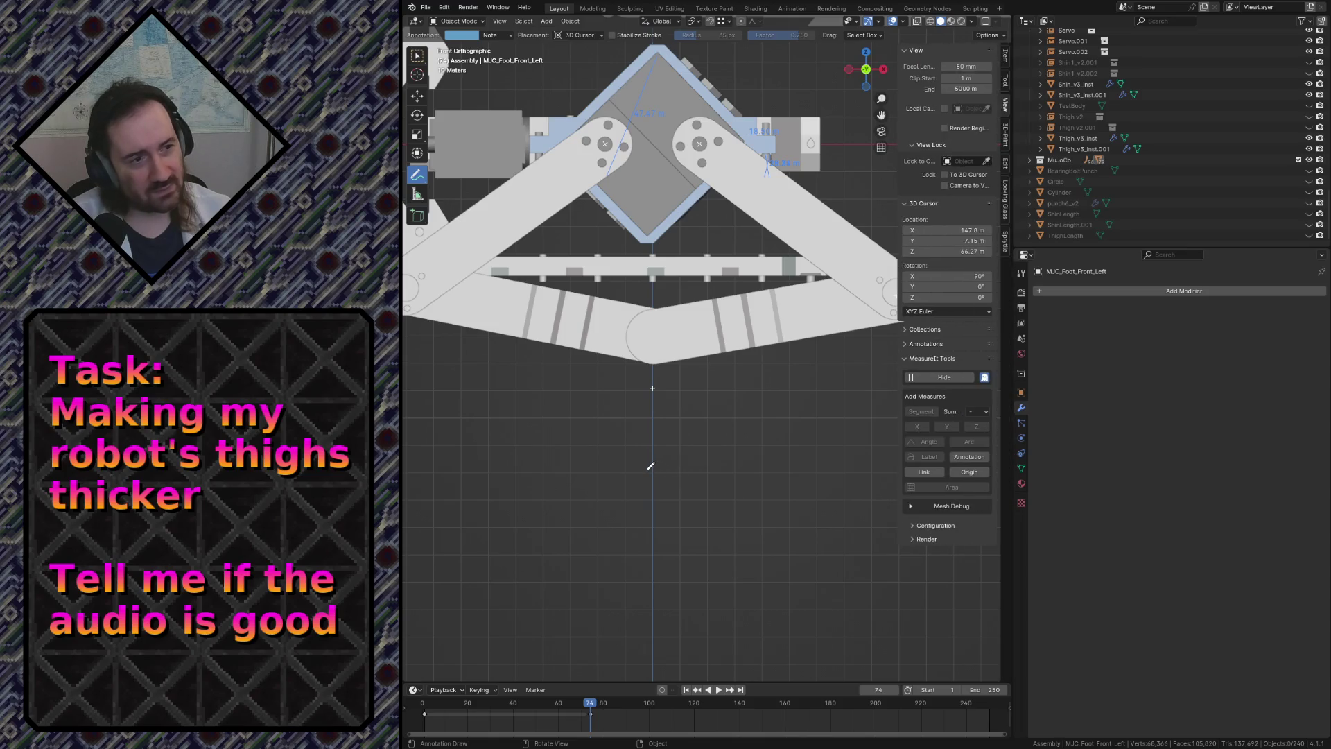
click(1006, 81)
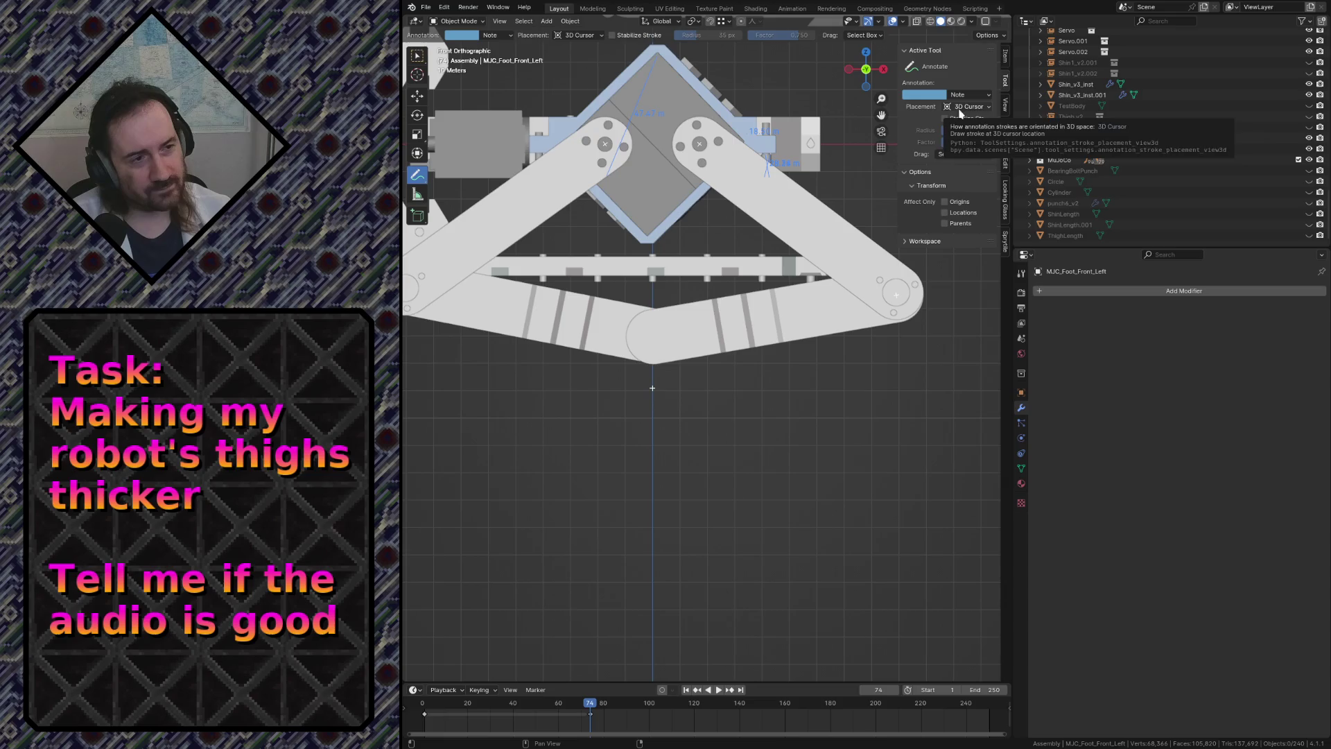
click(968, 96)
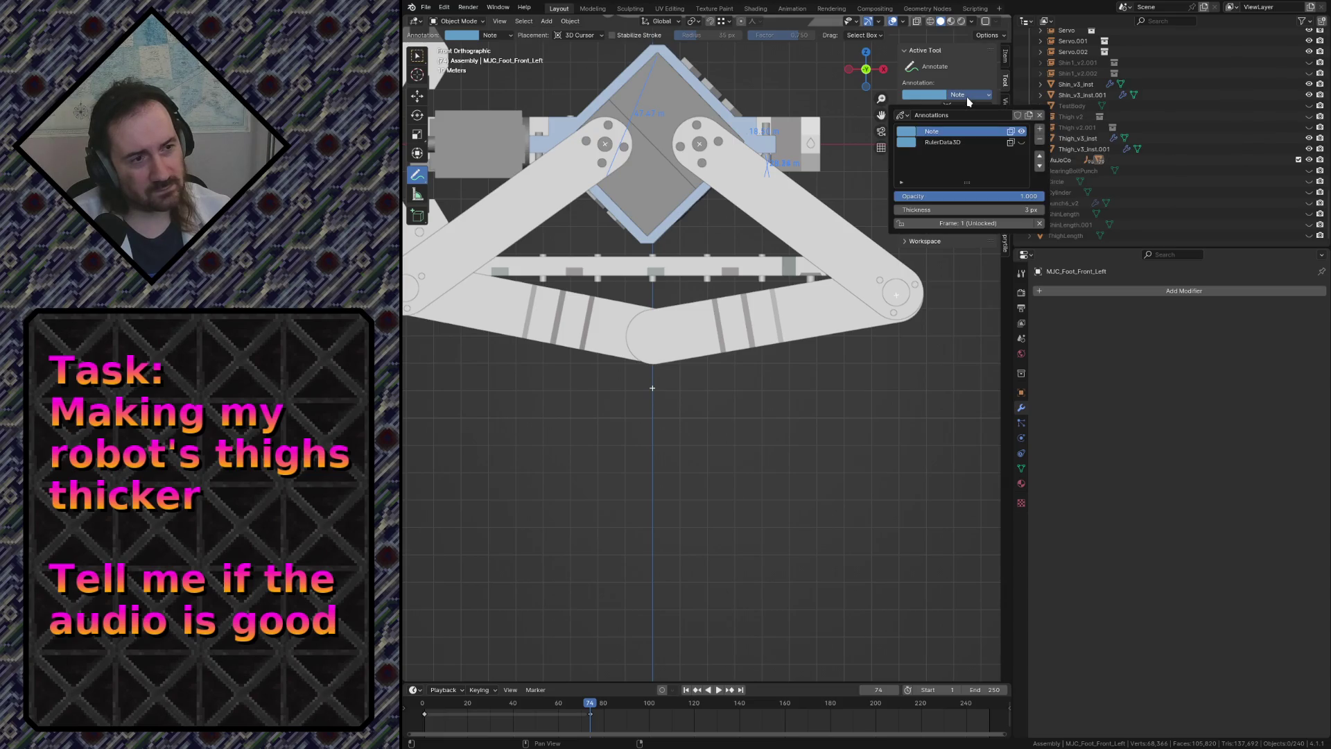
click(966, 97)
click(970, 155)
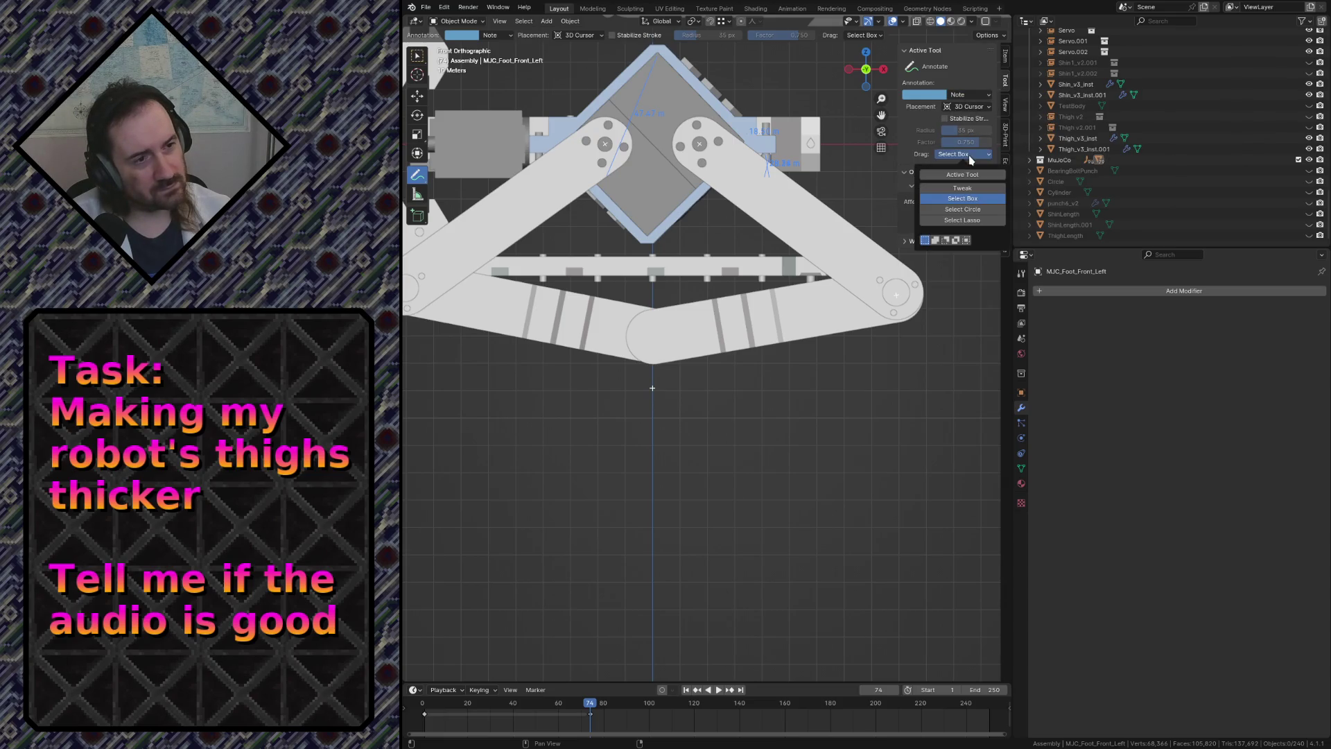
click(968, 157)
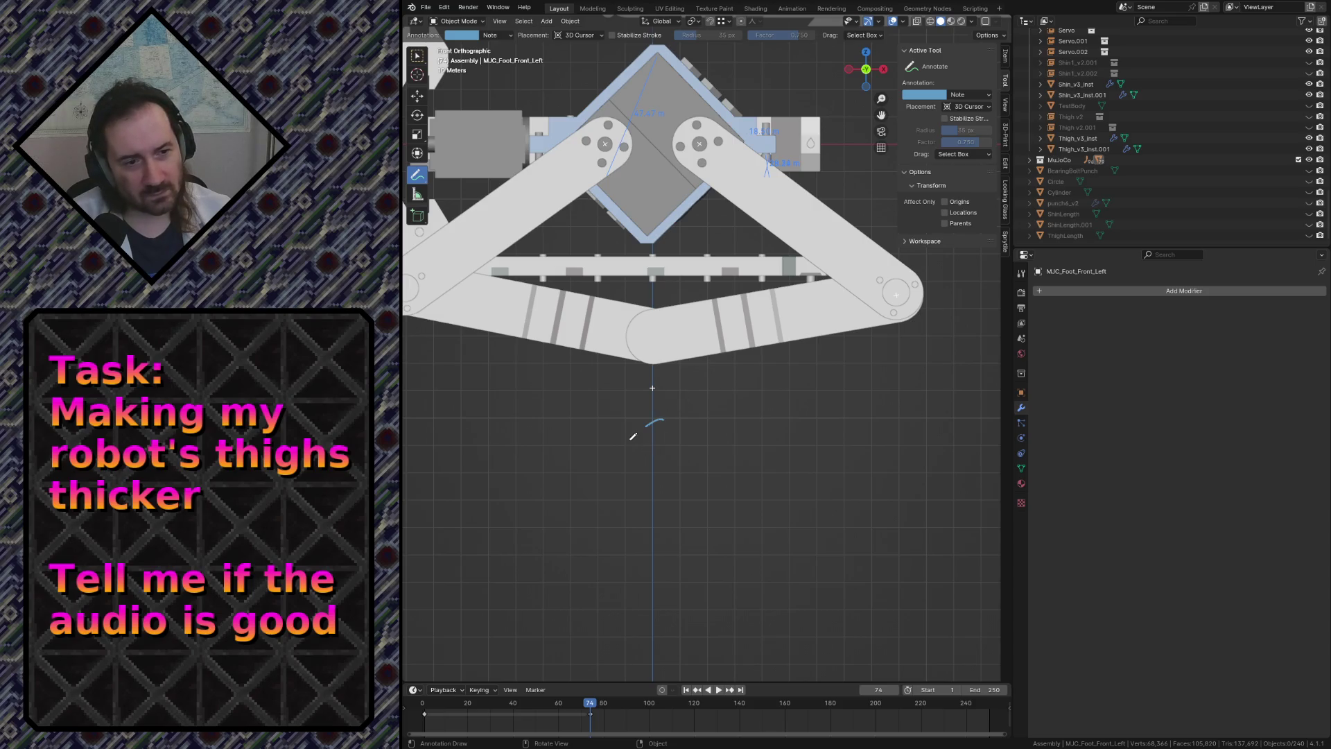
mouse_move(633, 437)
mouse_down()
mouse_move(659, 410)
mouse_move(662, 478)
mouse_move(642, 485)
mouse_move(668, 470)
mouse_move(655, 460)
mouse_up()
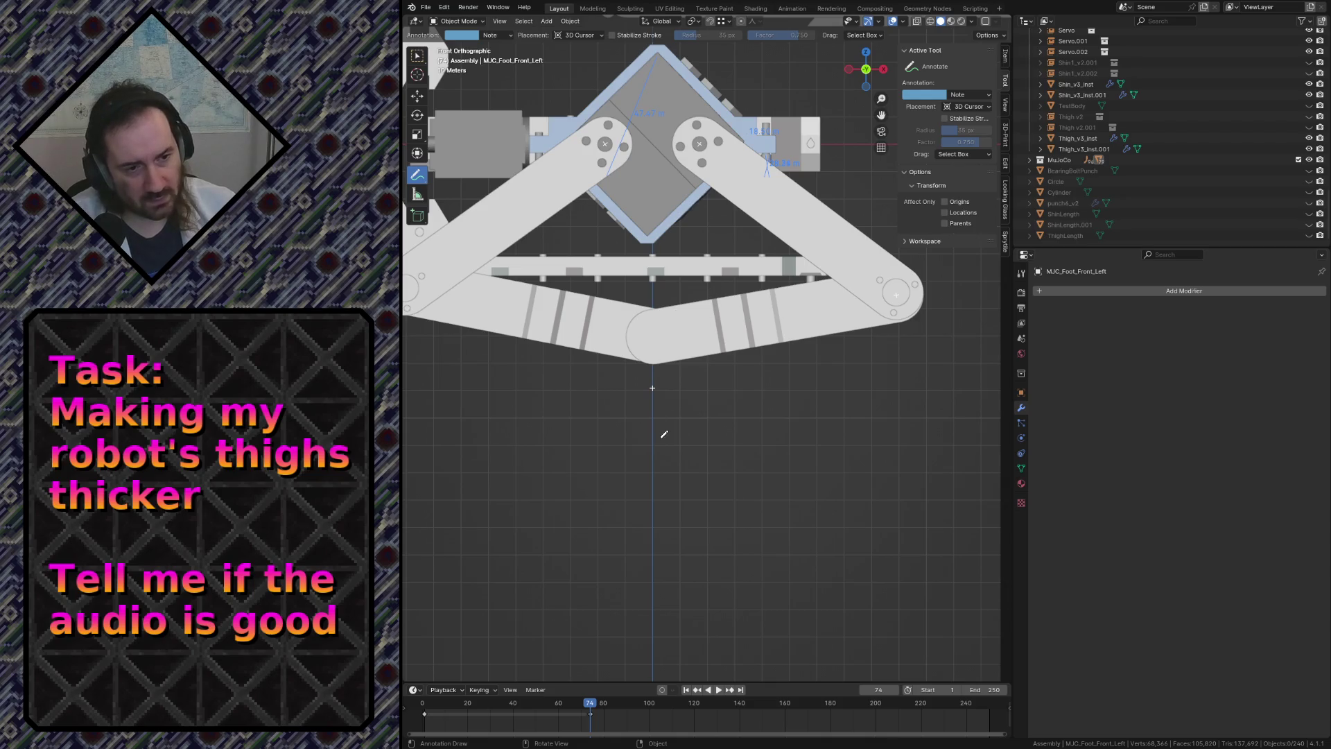
mouse_move(662, 439)
mouse_down()
mouse_move(681, 469)
mouse_move(669, 458)
mouse_move(621, 483)
mouse_move(579, 461)
mouse_move(577, 442)
mouse_move(568, 451)
mouse_move(608, 416)
mouse_move(694, 451)
mouse_move(683, 457)
mouse_up()
key(ctrl+z)
key(ctrl+z)
key(ctrl+z)
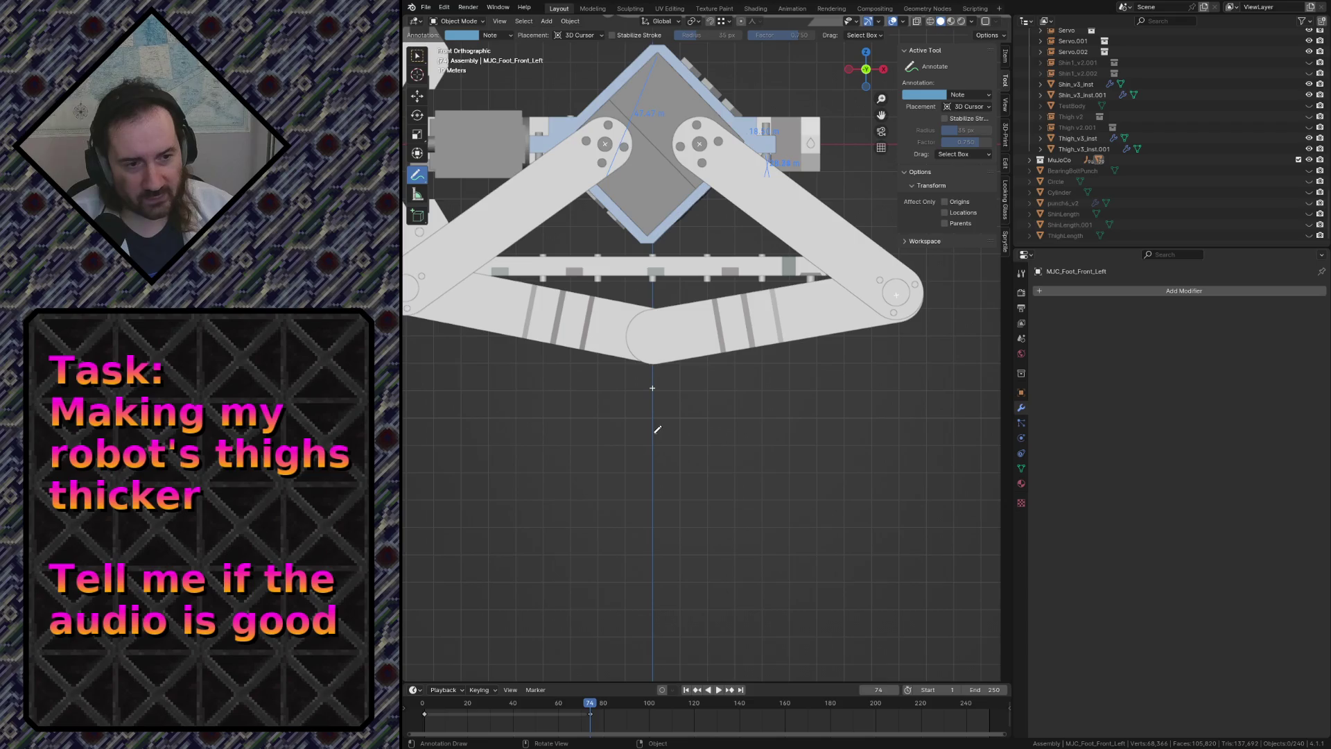
Try sketching the round foot circle below the model, undoing each shaky attempt.
mouse_move(656, 434)
mouse_down()
mouse_move(624, 451)
mouse_move(673, 487)
mouse_up()
key(ctrl+z)
mouse_move(646, 445)
mouse_down()
mouse_move(631, 448)
mouse_move(673, 496)
mouse_move(668, 444)
mouse_move(642, 446)
mouse_up()
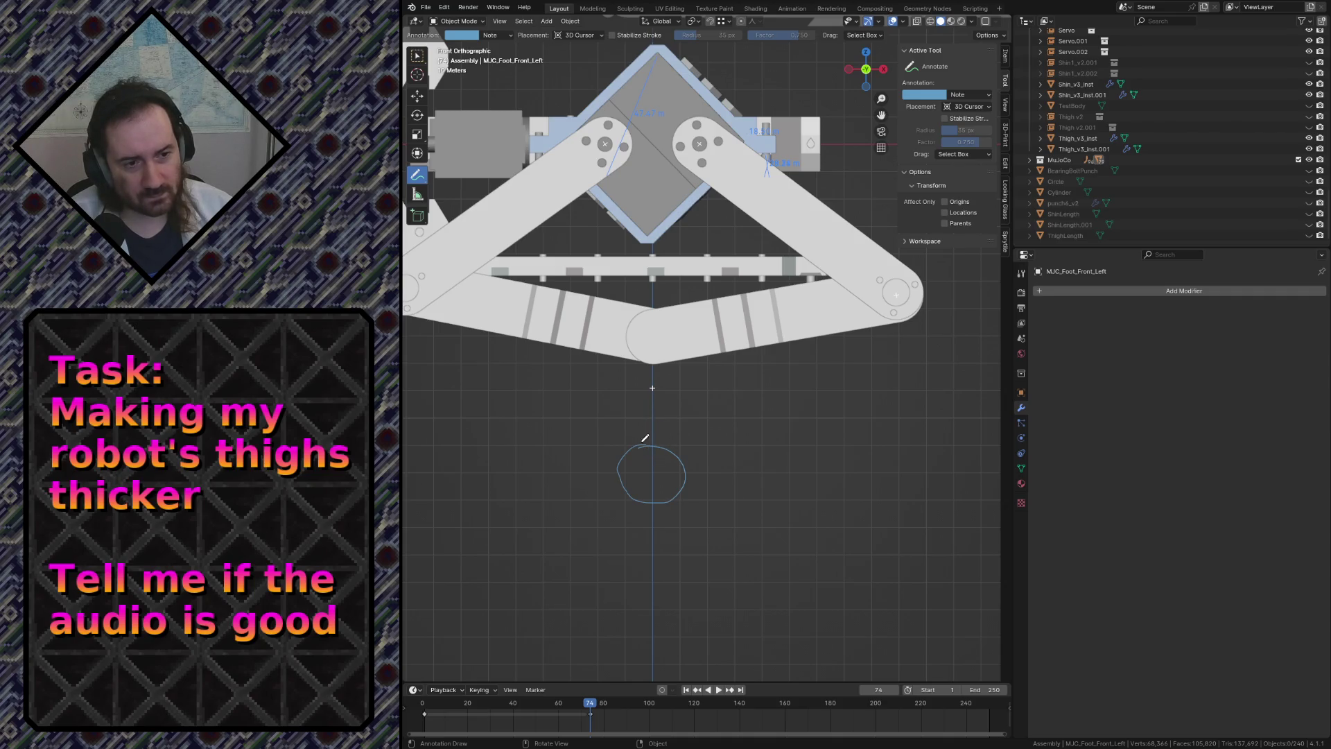
key(ctrl+z)
mouse_move(658, 497)
mouse_down()
mouse_move(622, 514)
mouse_move(663, 556)
mouse_move(680, 506)
mouse_move(653, 501)
mouse_move(672, 553)
mouse_move(651, 478)
mouse_move(787, 432)
mouse_up()
key(ctrl+z)
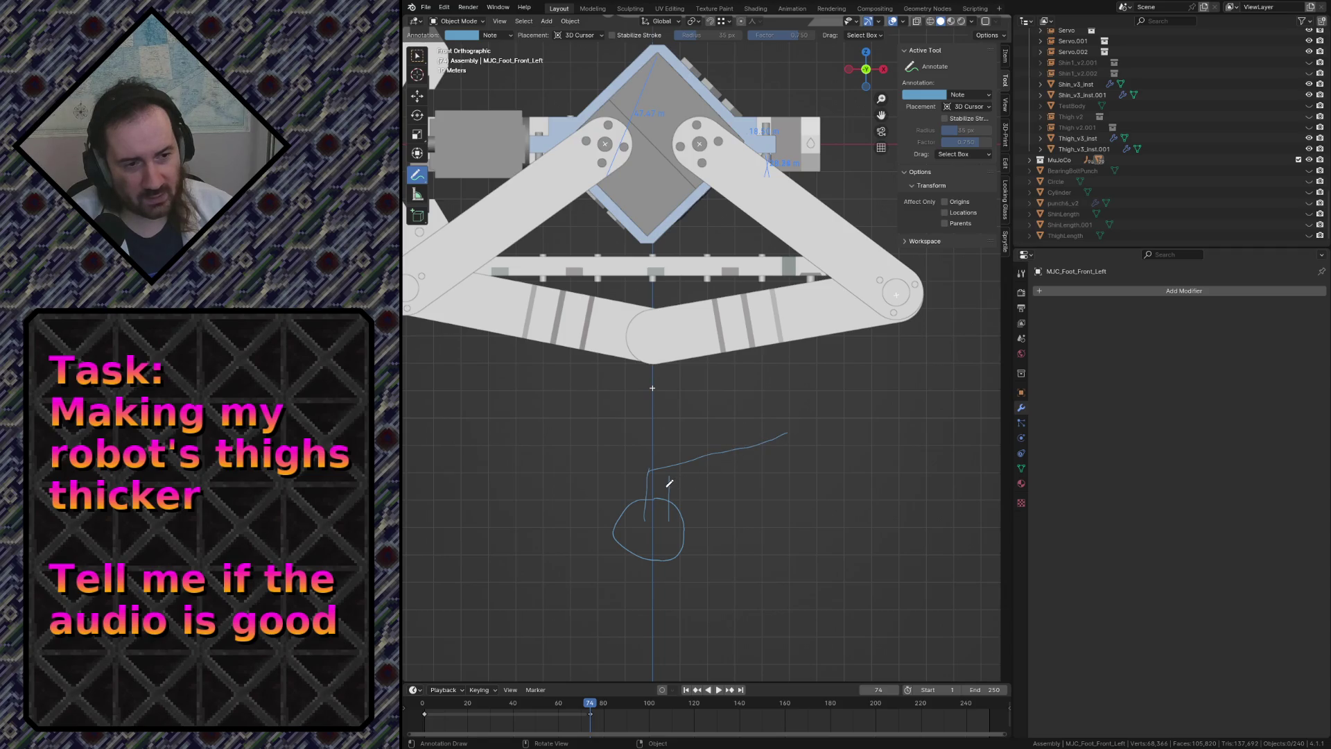
drag(668, 486, 782, 451)
key(ctrl+z)
key(ctrl+z)
Draw the curved leg, the linkage toward the thigh, a spring, a pivot circle, and retrace the foot.
mouse_move(652, 469)
mouse_down()
mouse_move(763, 401)
mouse_move(758, 435)
mouse_move(776, 425)
mouse_move(779, 408)
mouse_move(760, 402)
mouse_up()
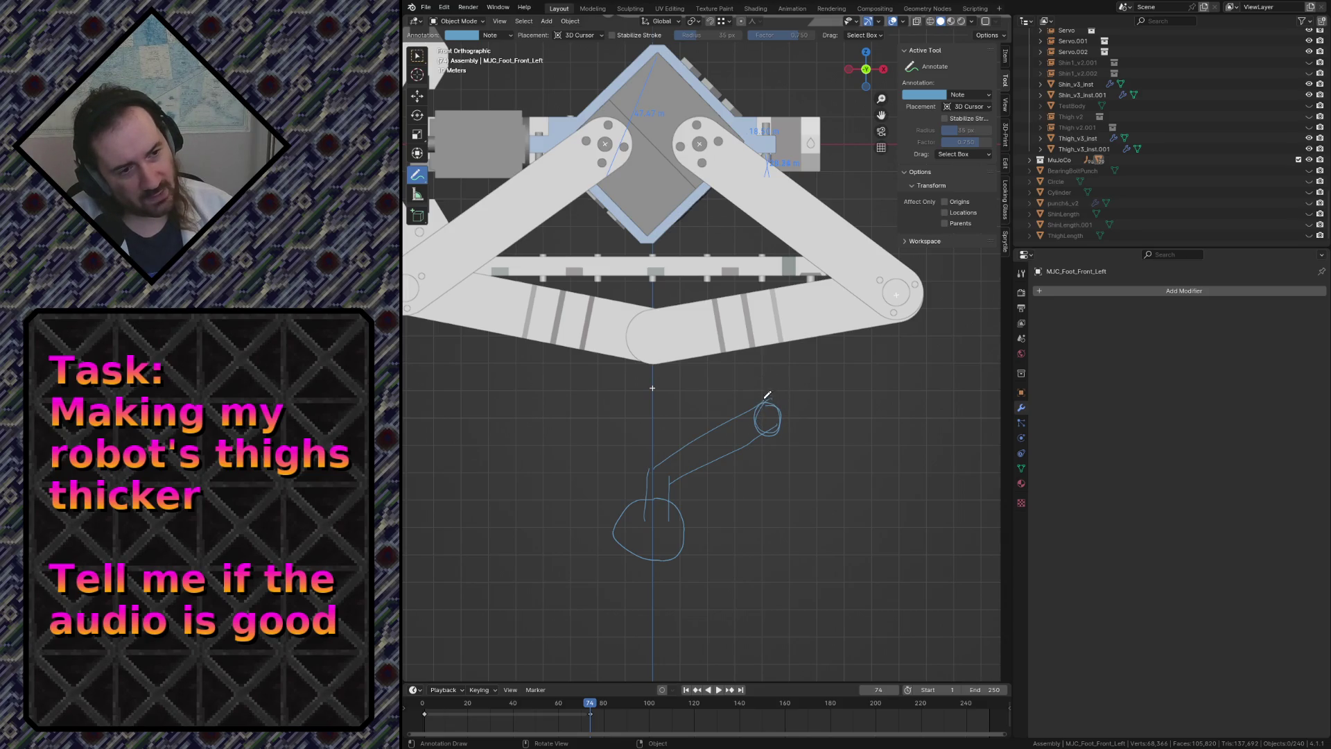
mouse_move(767, 398)
mouse_down()
mouse_move(770, 350)
mouse_move(797, 386)
mouse_move(830, 332)
mouse_move(766, 392)
mouse_move(823, 340)
mouse_up()
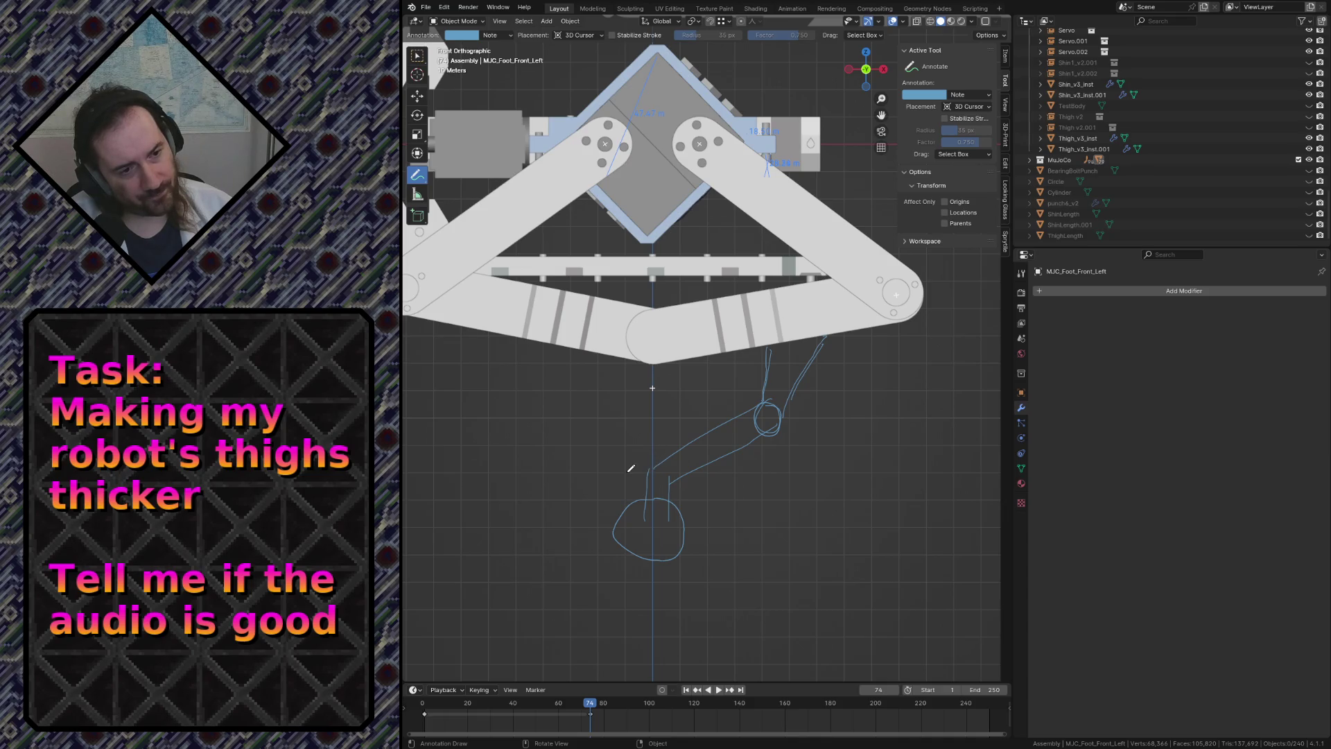
mouse_move(593, 457)
mouse_down()
mouse_move(648, 474)
mouse_move(610, 433)
mouse_move(666, 458)
mouse_up()
mouse_move(607, 446)
mouse_down()
mouse_move(650, 434)
mouse_move(632, 413)
mouse_move(708, 398)
mouse_move(719, 361)
mouse_move(752, 371)
mouse_move(714, 401)
mouse_up()
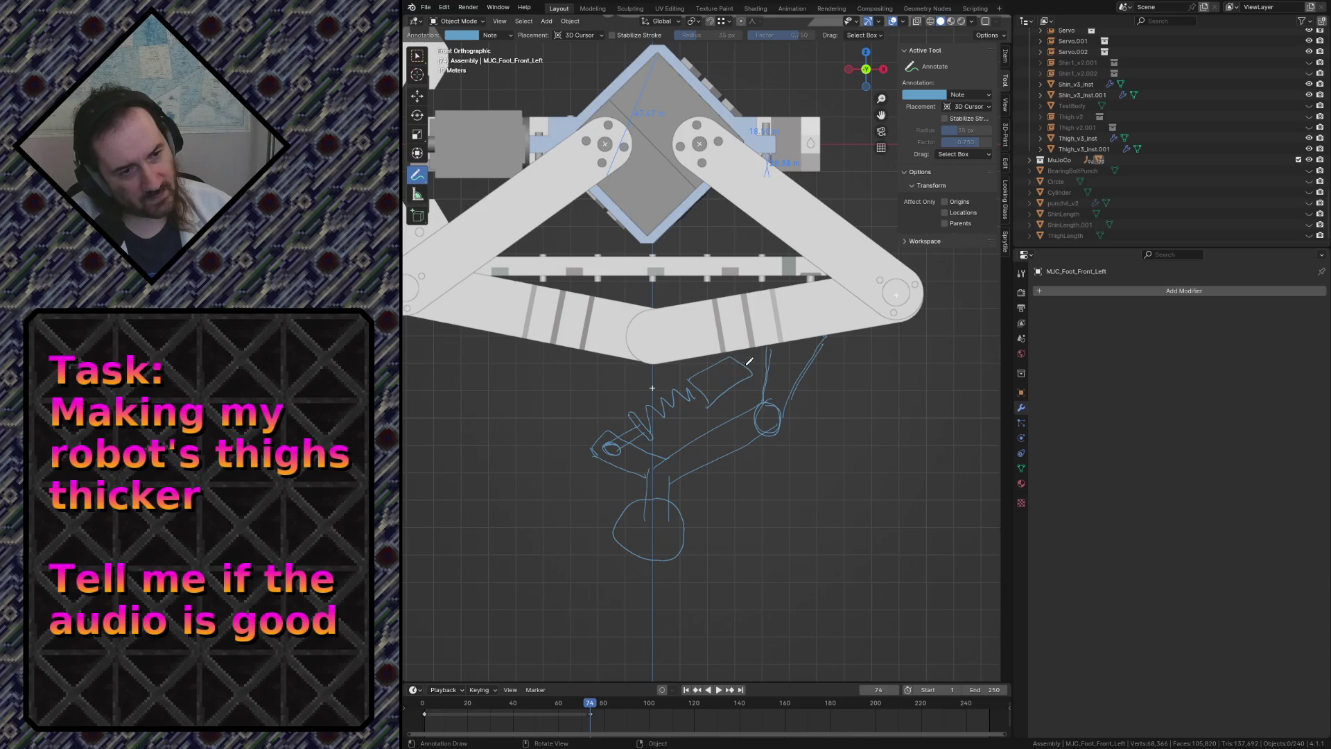
mouse_move(755, 350)
mouse_down()
mouse_move(757, 367)
mouse_move(744, 350)
mouse_move(760, 378)
mouse_up()
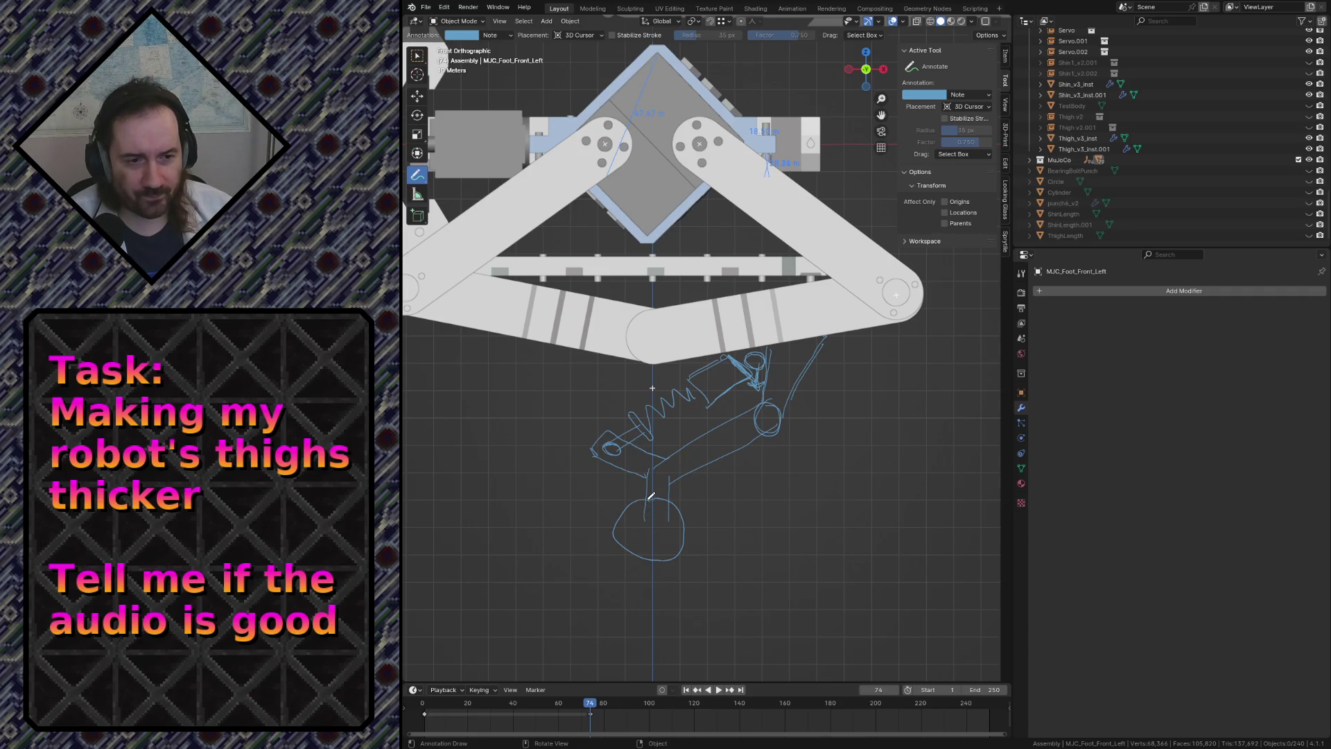
mouse_move(628, 507)
mouse_down()
mouse_move(619, 528)
mouse_move(659, 550)
mouse_up()
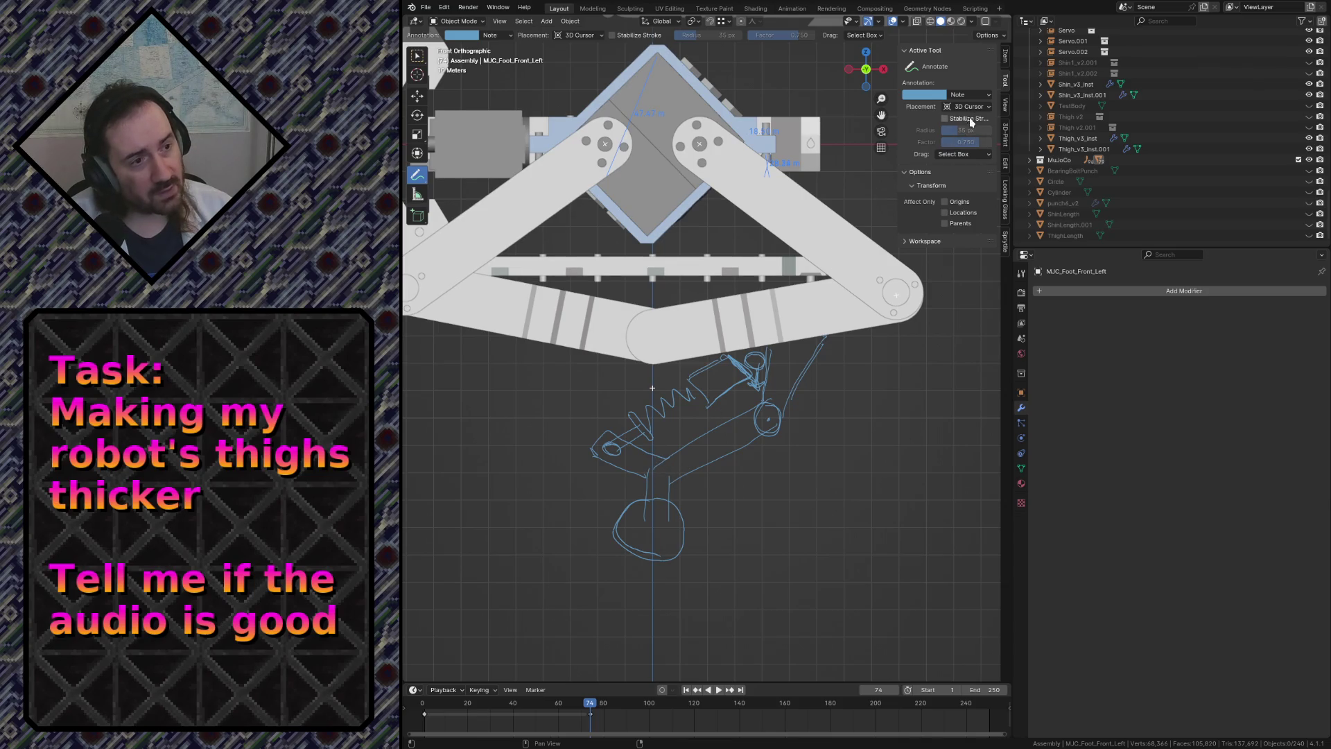
Change the annotation colour from blue to pale green in the colour picker.
click(937, 102)
click(943, 142)
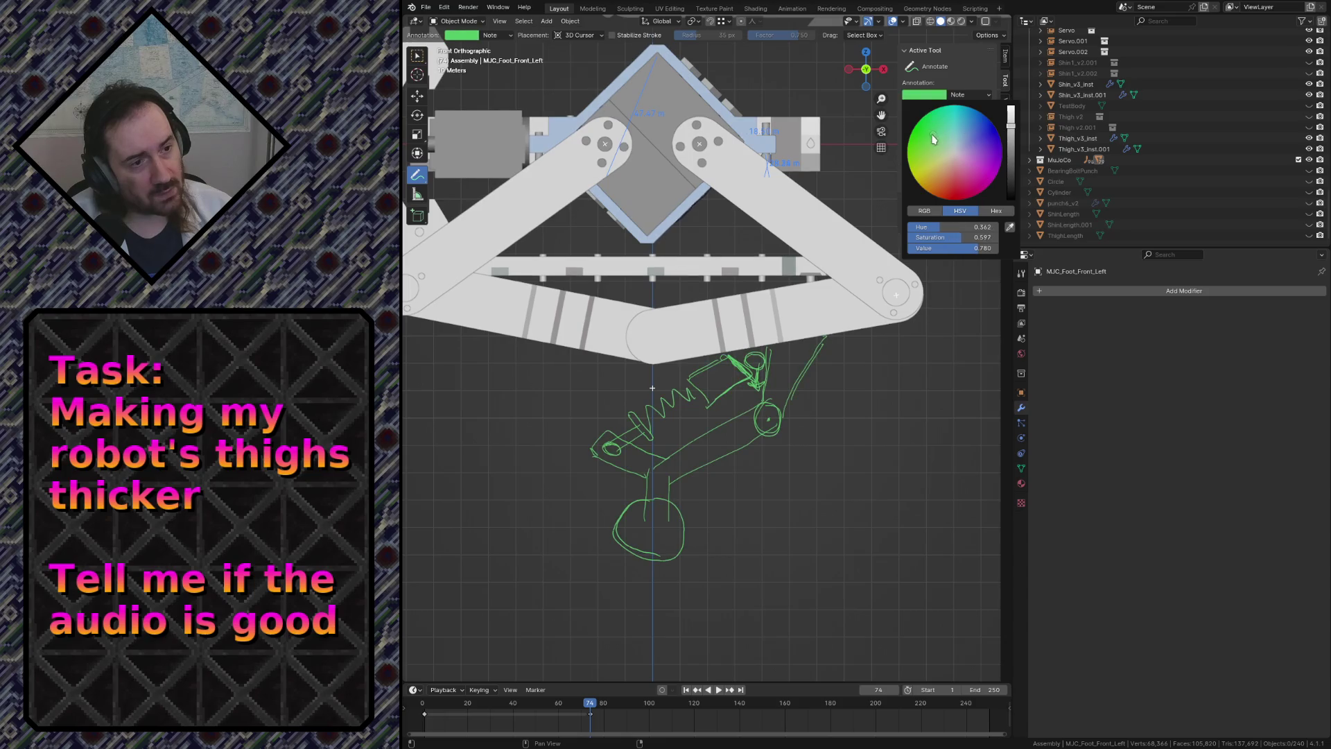
click(935, 97)
drag(956, 167, 948, 141)
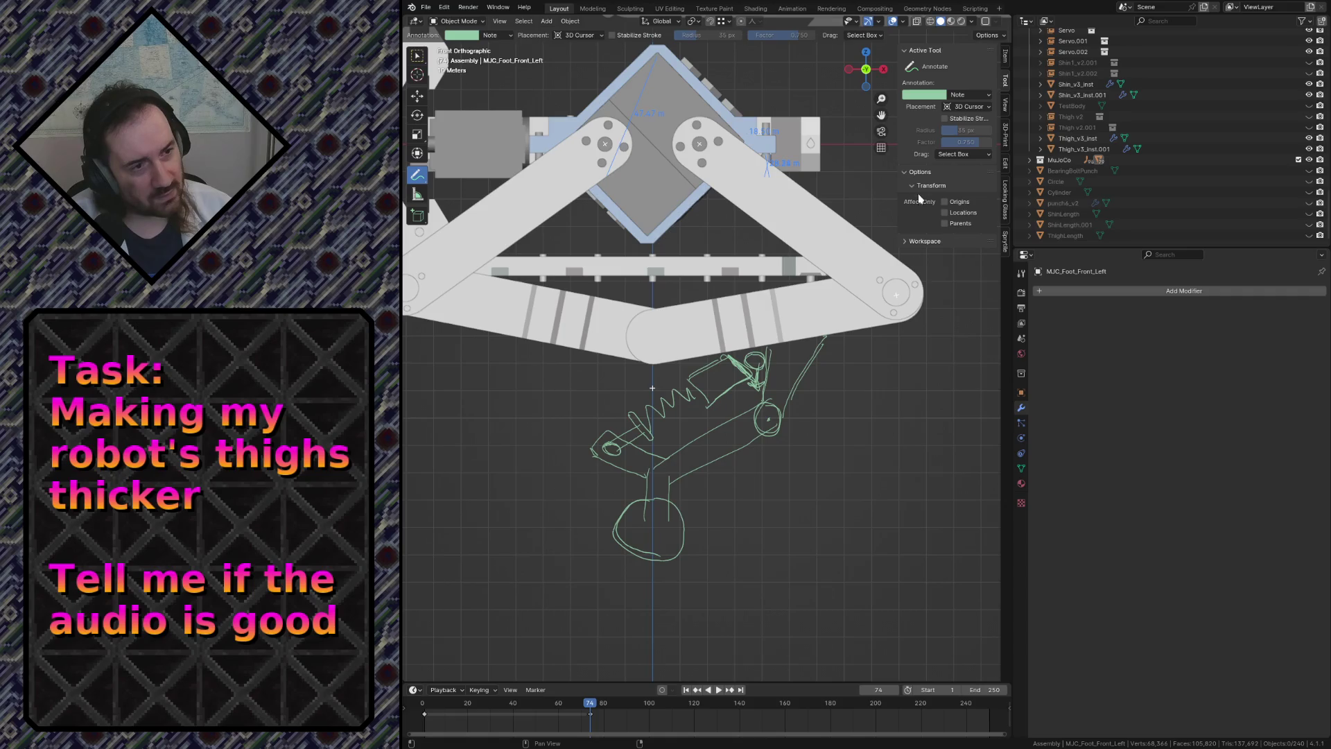
Expand and collapse the workspace settings, then show the annotation layer list.
click(908, 241)
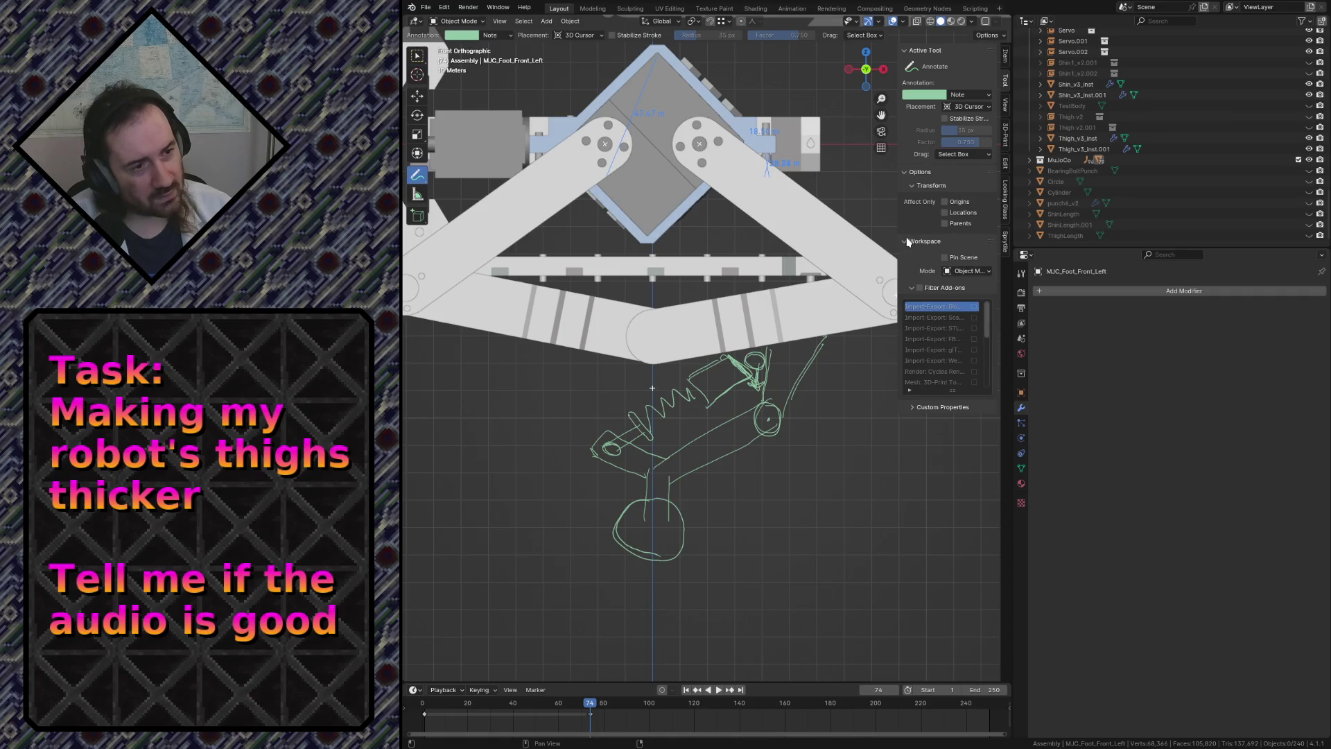
click(909, 241)
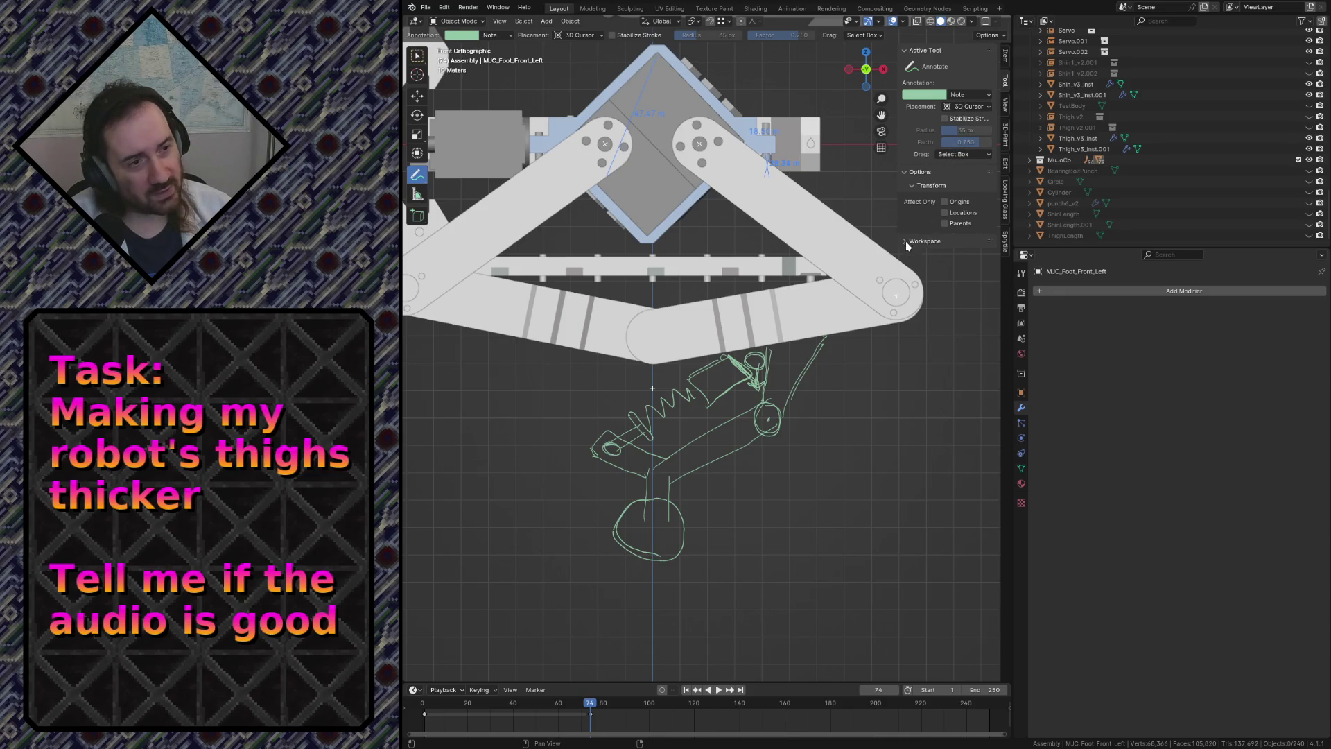
click(965, 95)
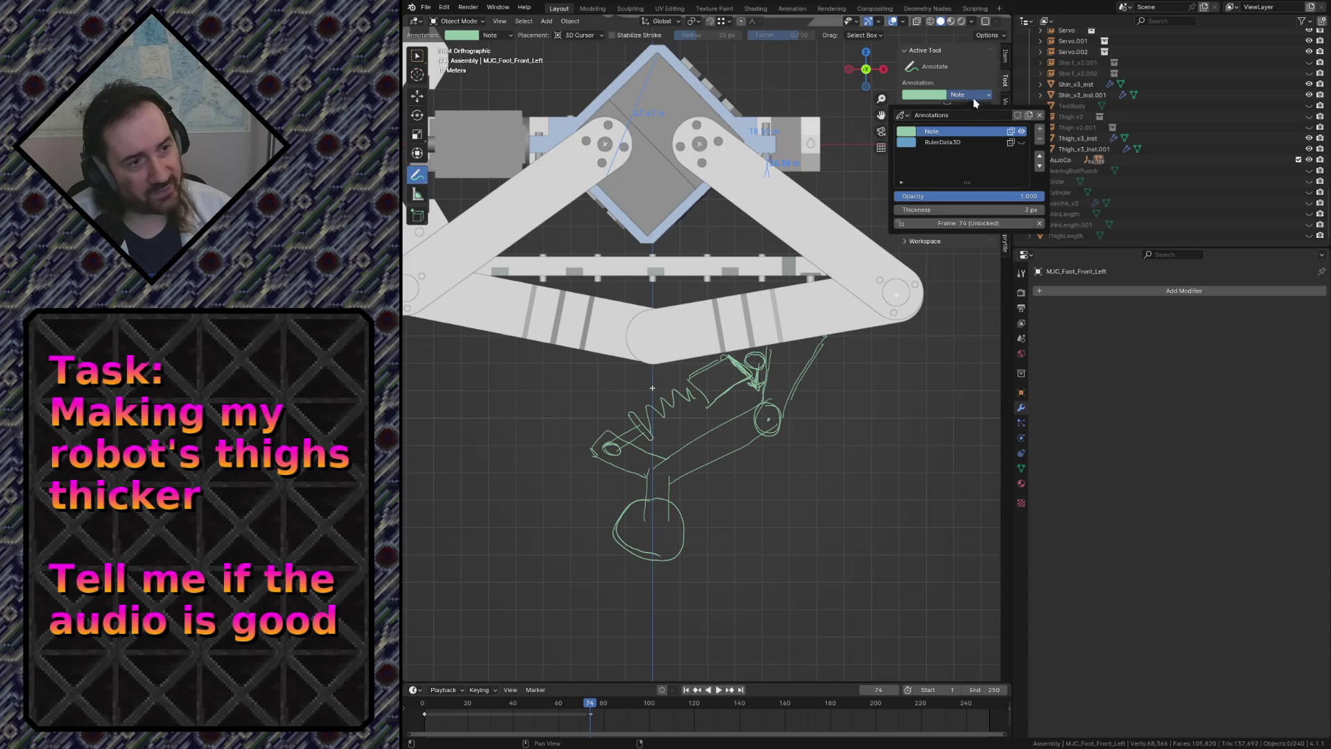
Add annotation layer Note.001 and set its colour to crimson.
click(1039, 128)
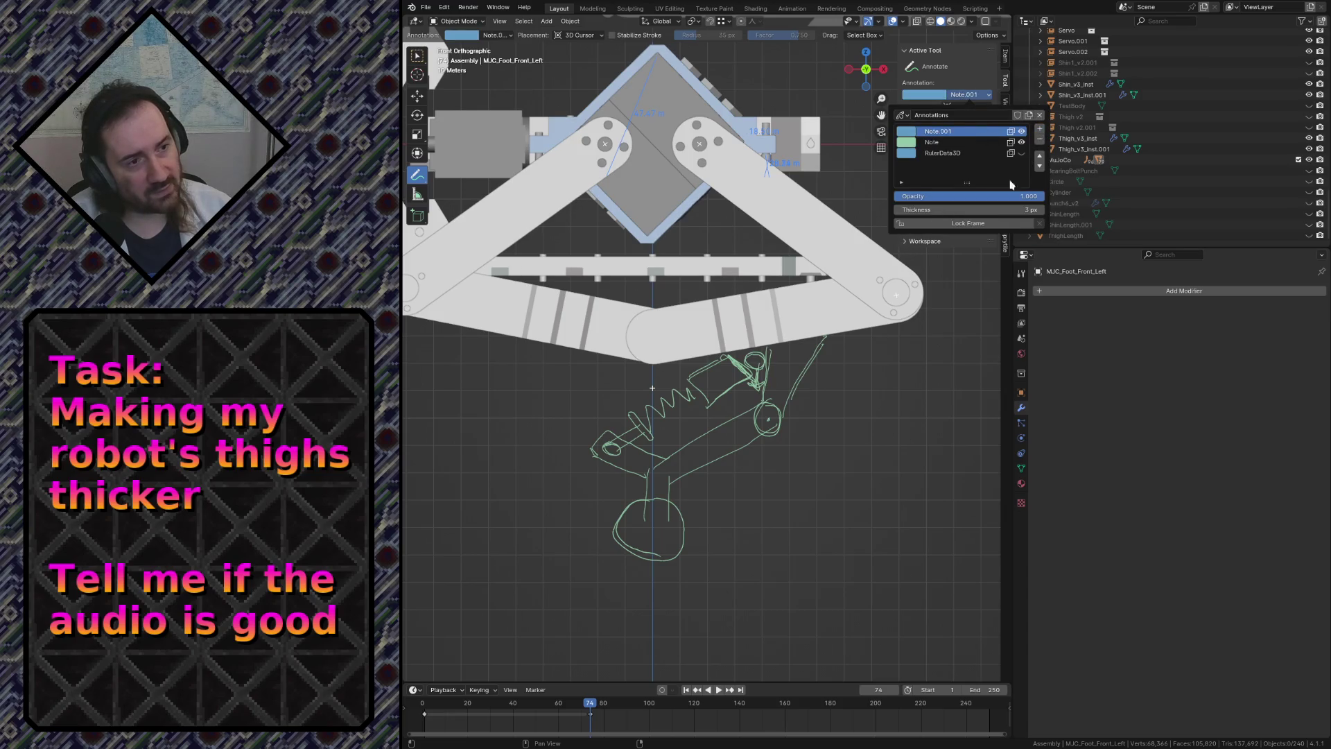
click(923, 95)
click(993, 172)
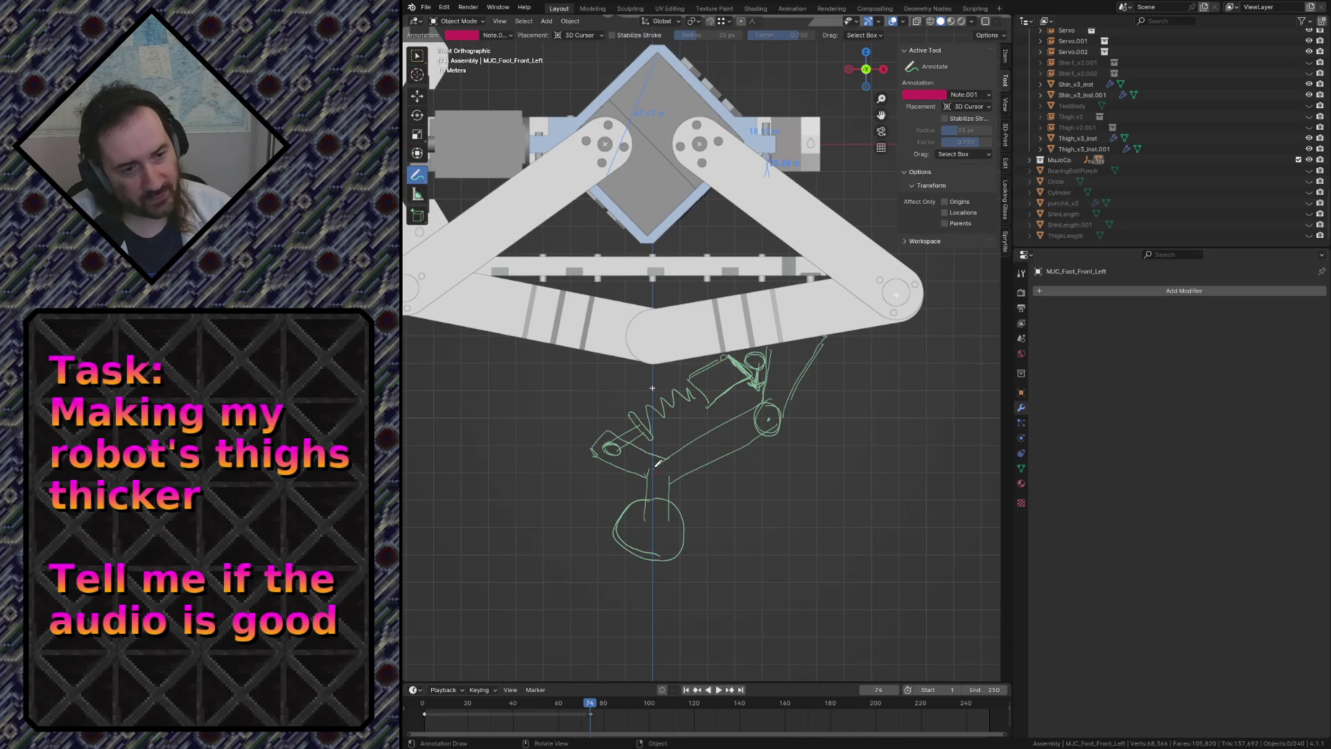
Draw a red arrow in the foot circle, a line from the thigh sketch, and circle a joint.
drag(658, 469, 645, 455)
key(ctrl+z)
ctrl+drag(633, 504, 652, 525)
key(ctrl+z)
key(ctrl+z)
ctrl+drag(628, 491, 660, 522)
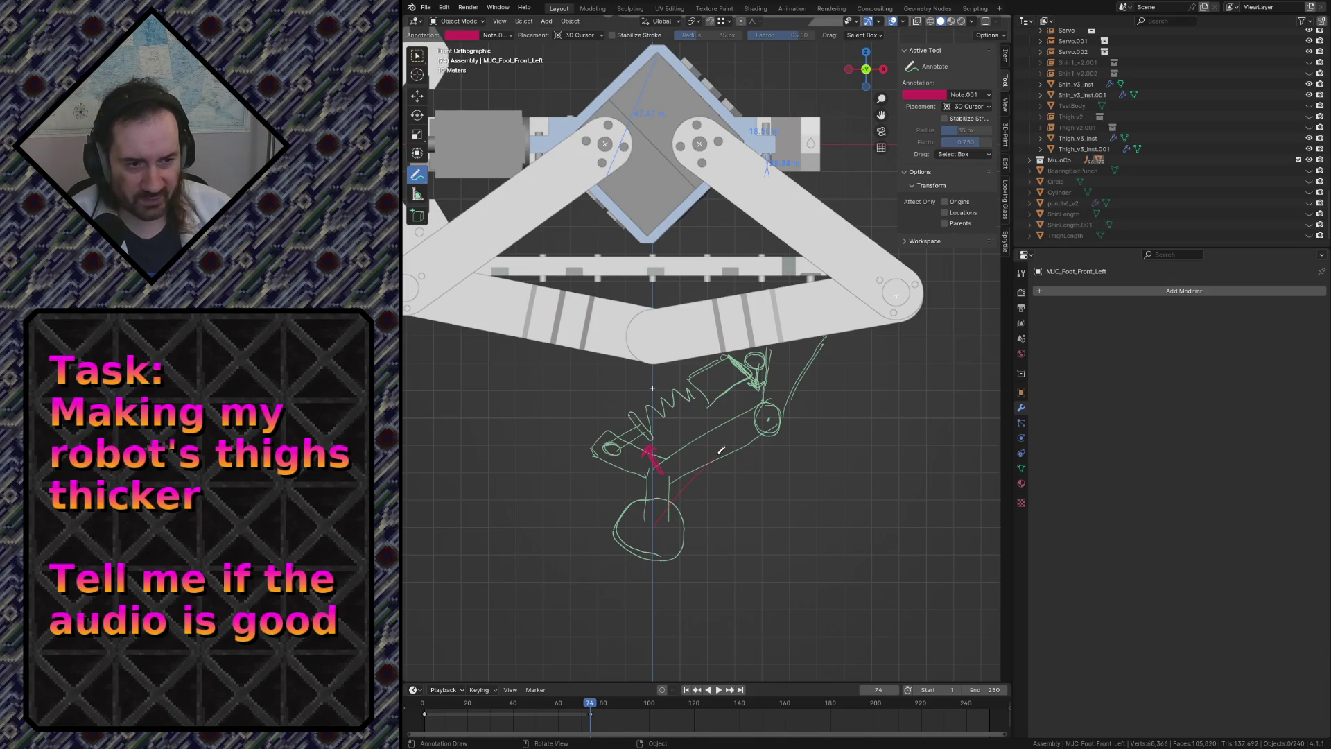
mouse_move(637, 507)
mouse_down()
mouse_move(649, 520)
mouse_move(632, 510)
mouse_up()
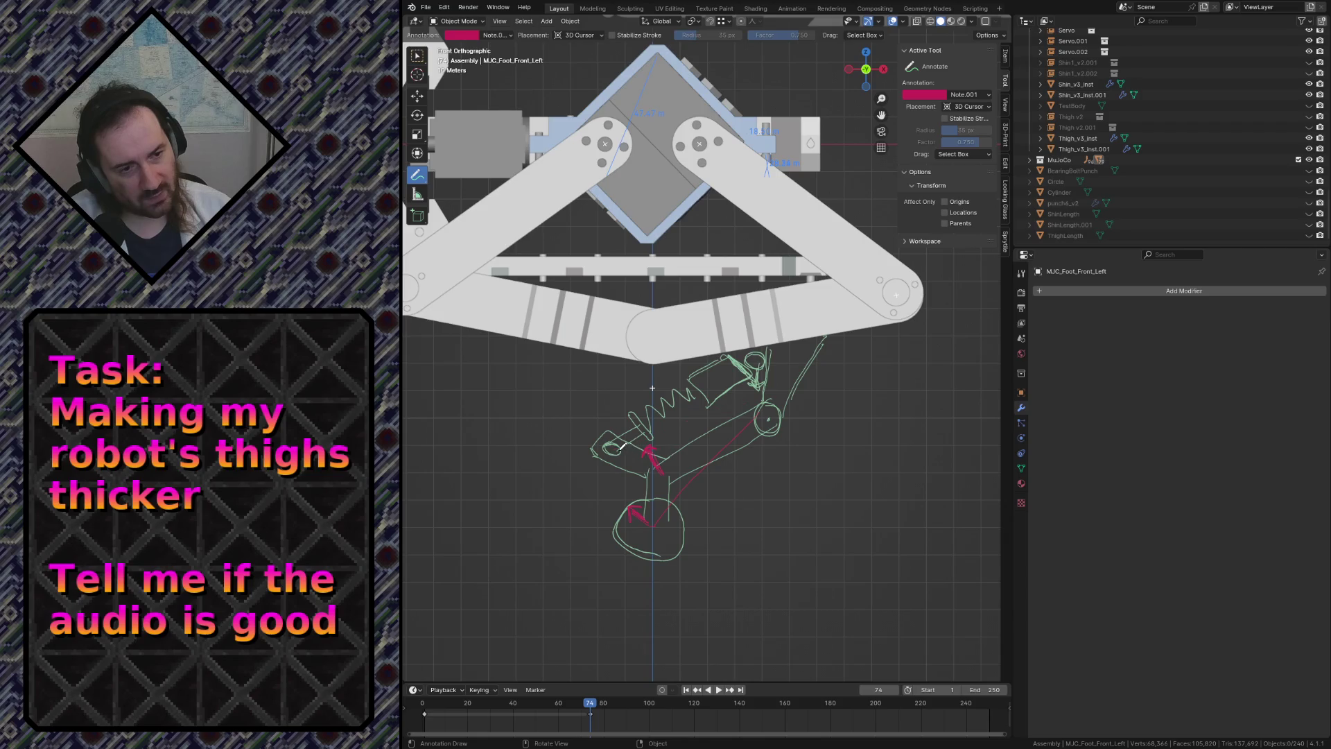
drag(614, 446, 688, 426)
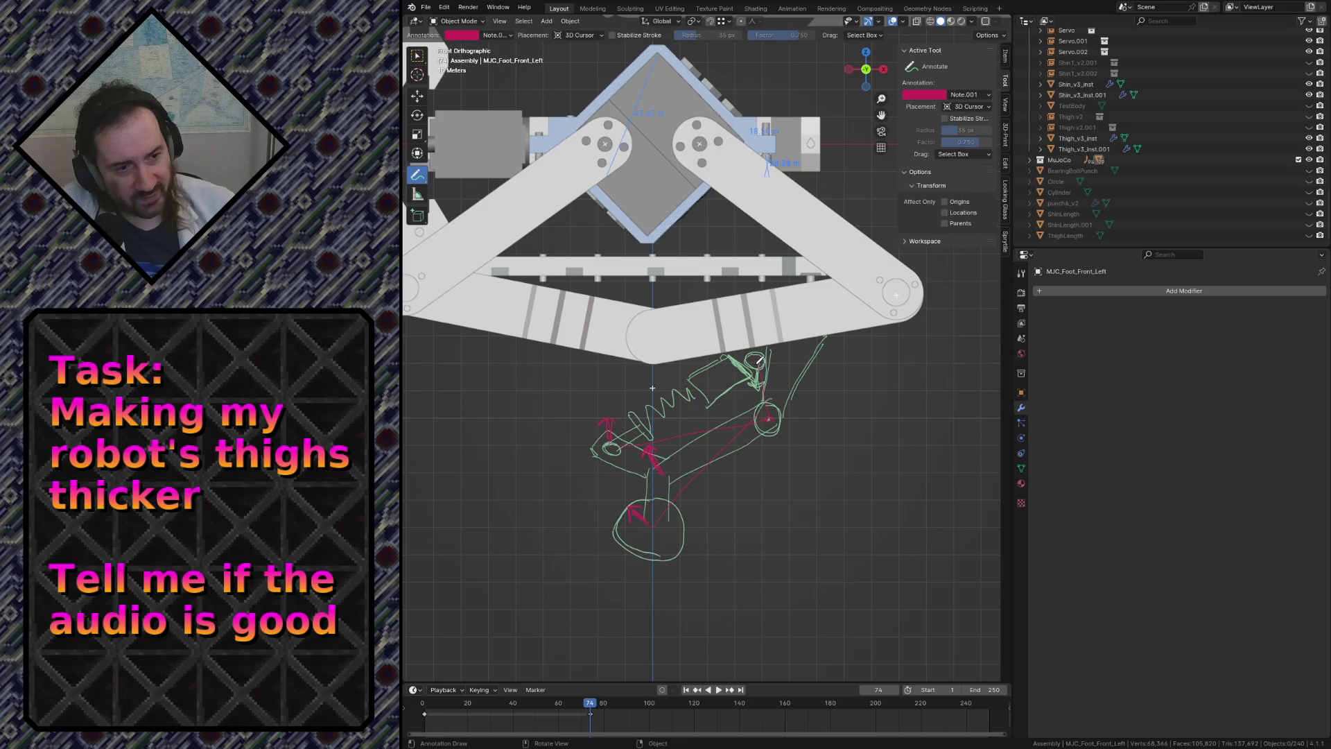
drag(760, 359, 759, 360)
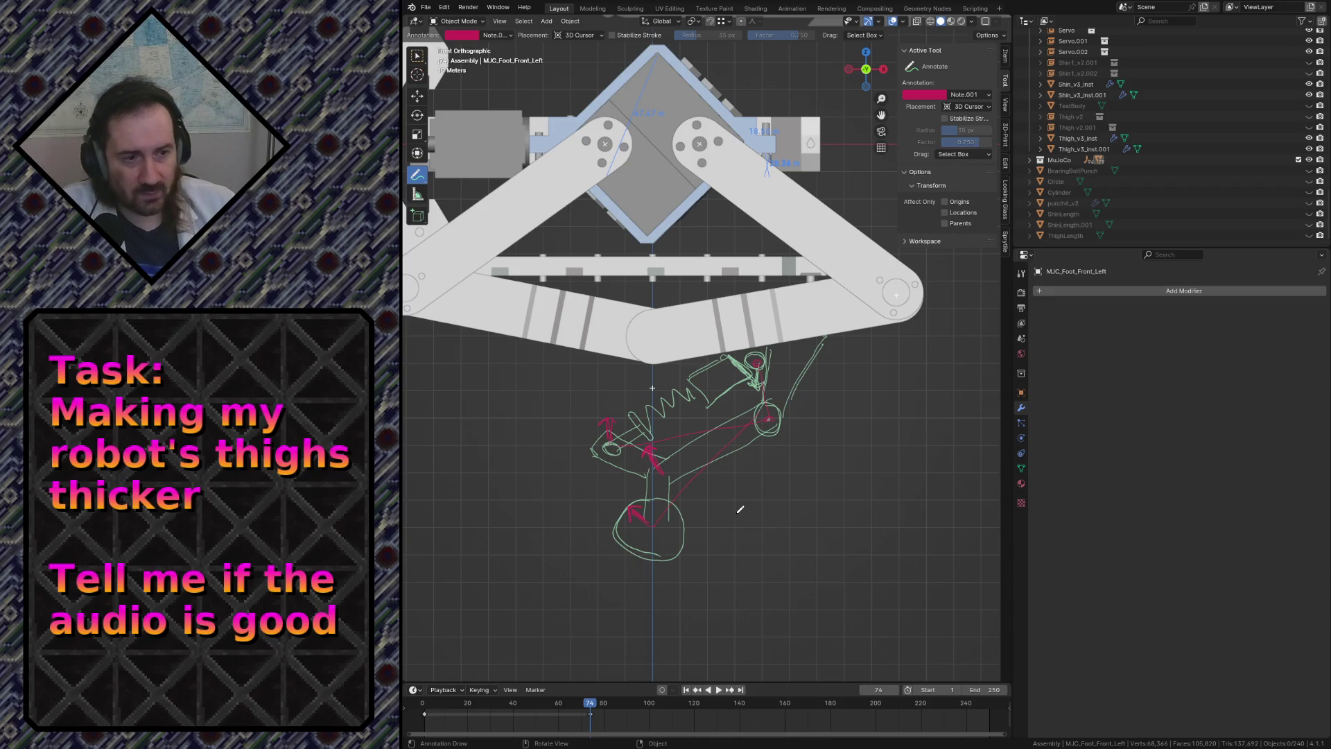
scroll(735, 347, down, 4)
scroll(794, 327, down, 2)
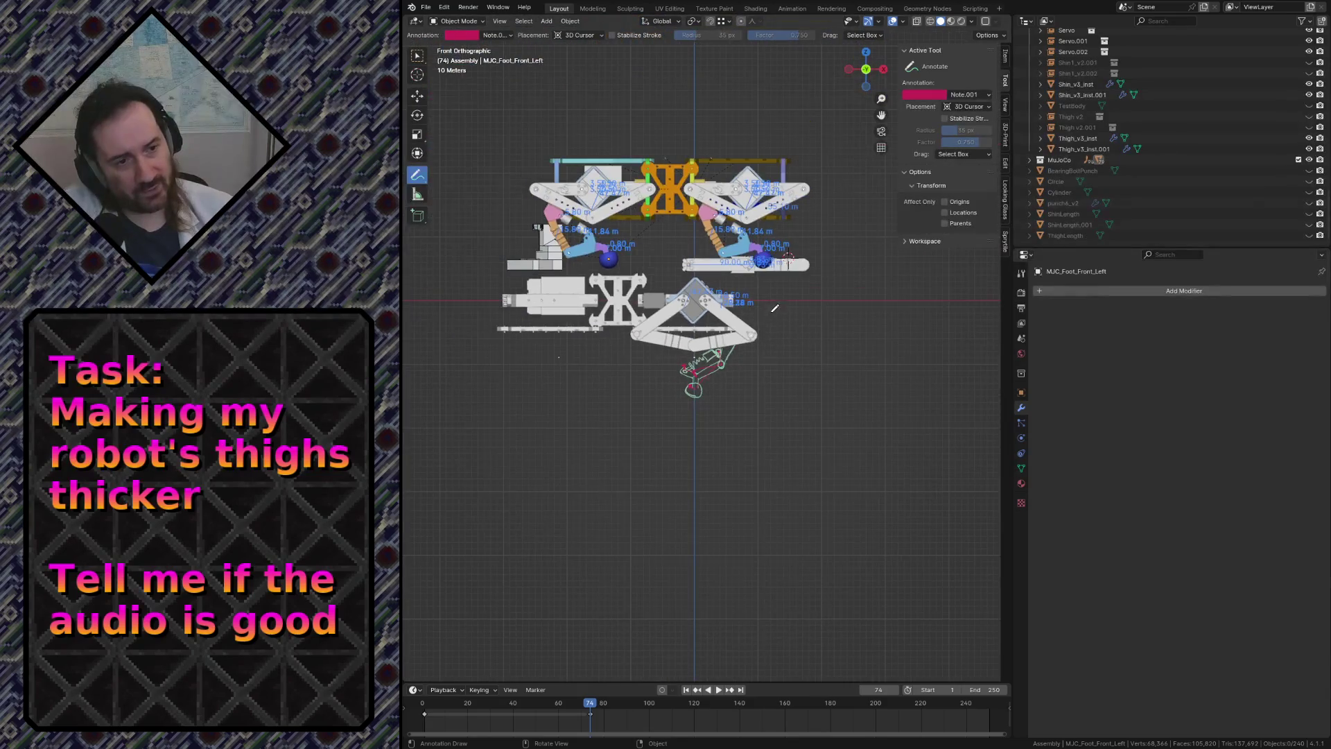
scroll(700, 397, up, 6)
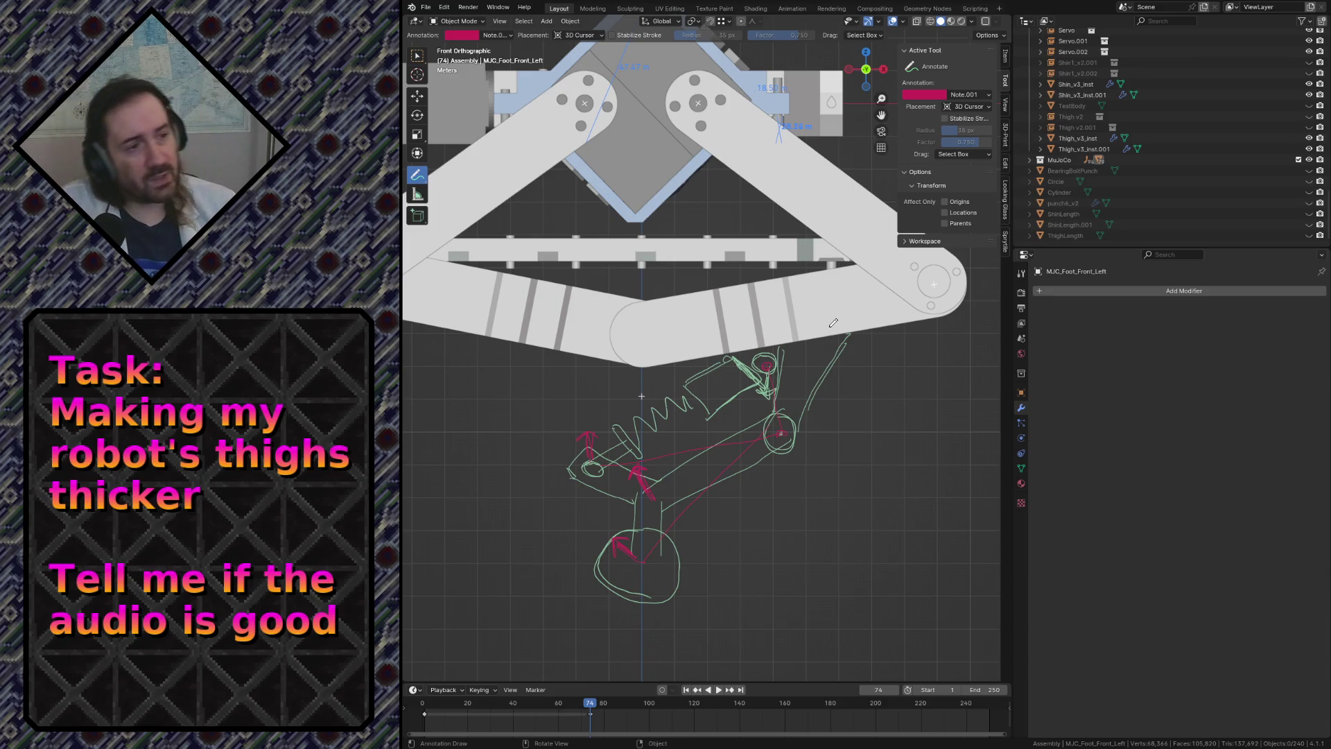
Walk-navigate back and forth around the leg assembly to survey the annotation sketch.
scroll(1216, 143, up, 5)
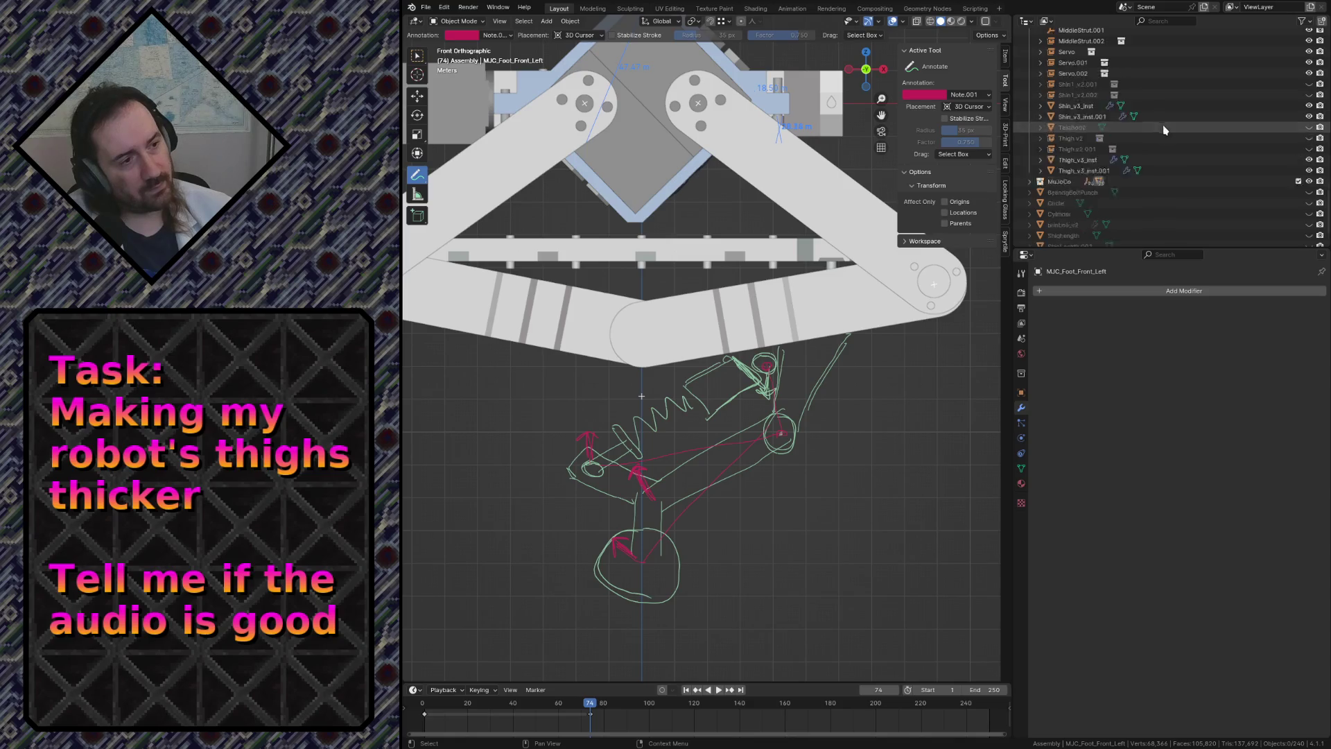
scroll(1172, 139, down, 5)
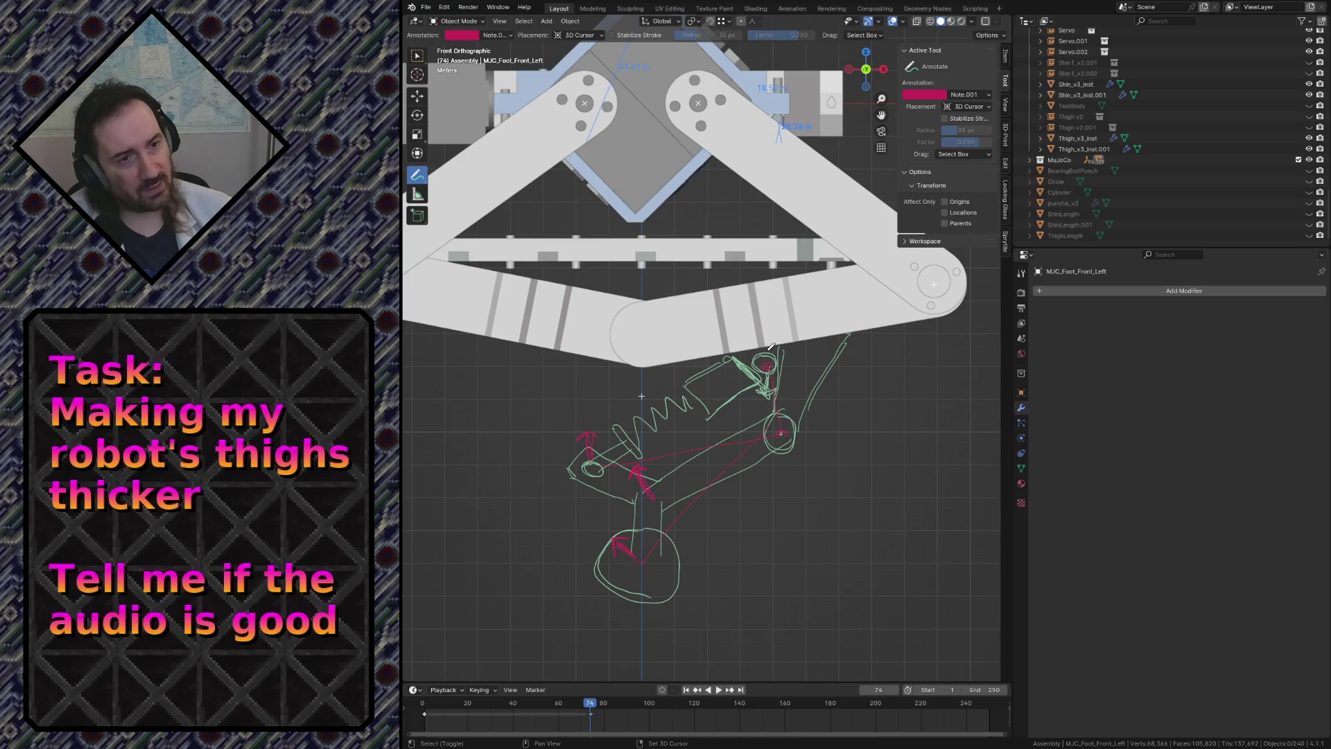
key(shift+grave)
key(s)
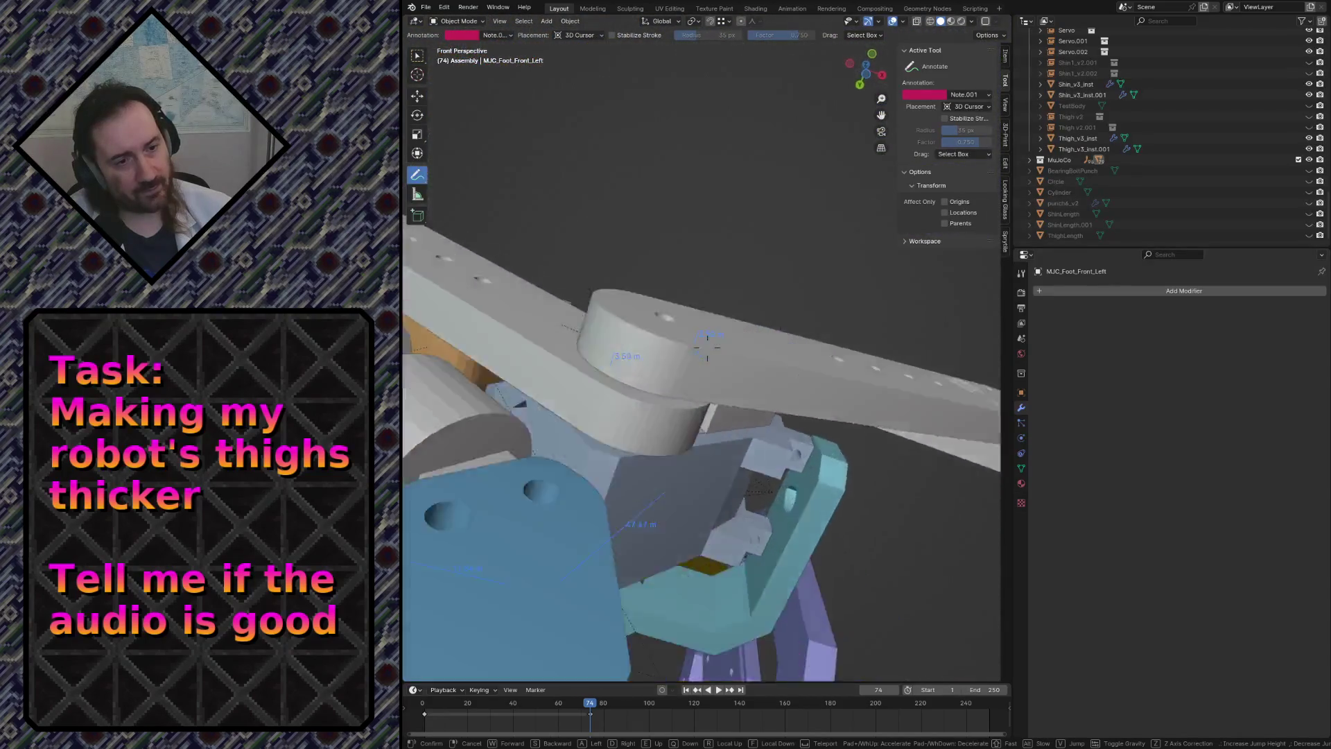
key(s)
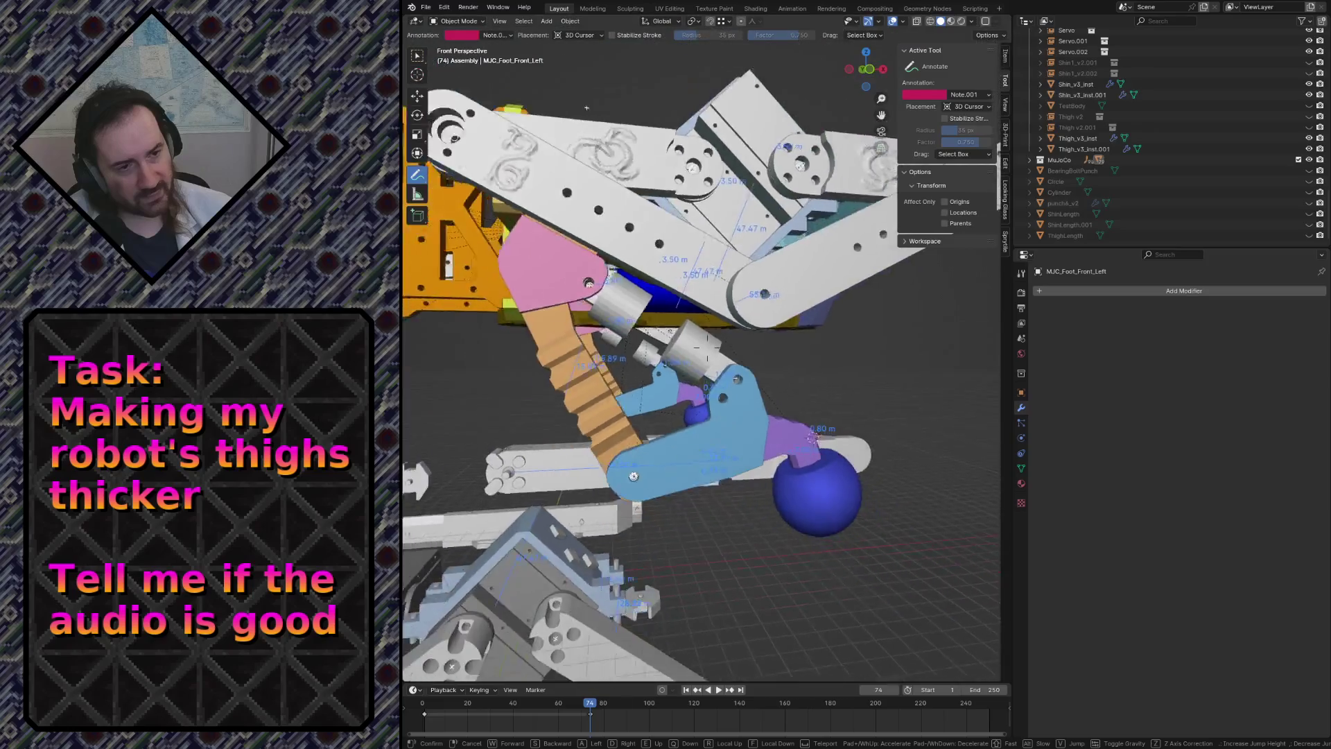
key(w)
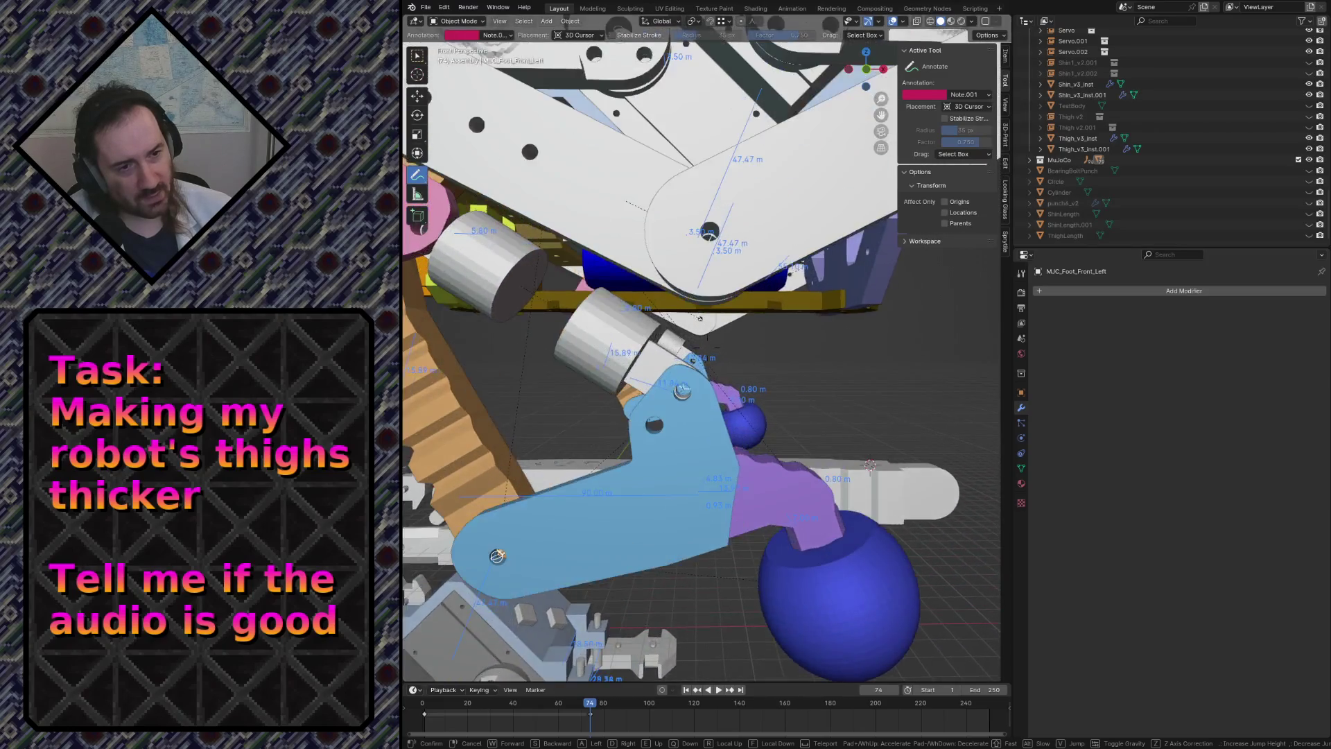
key(Escape)
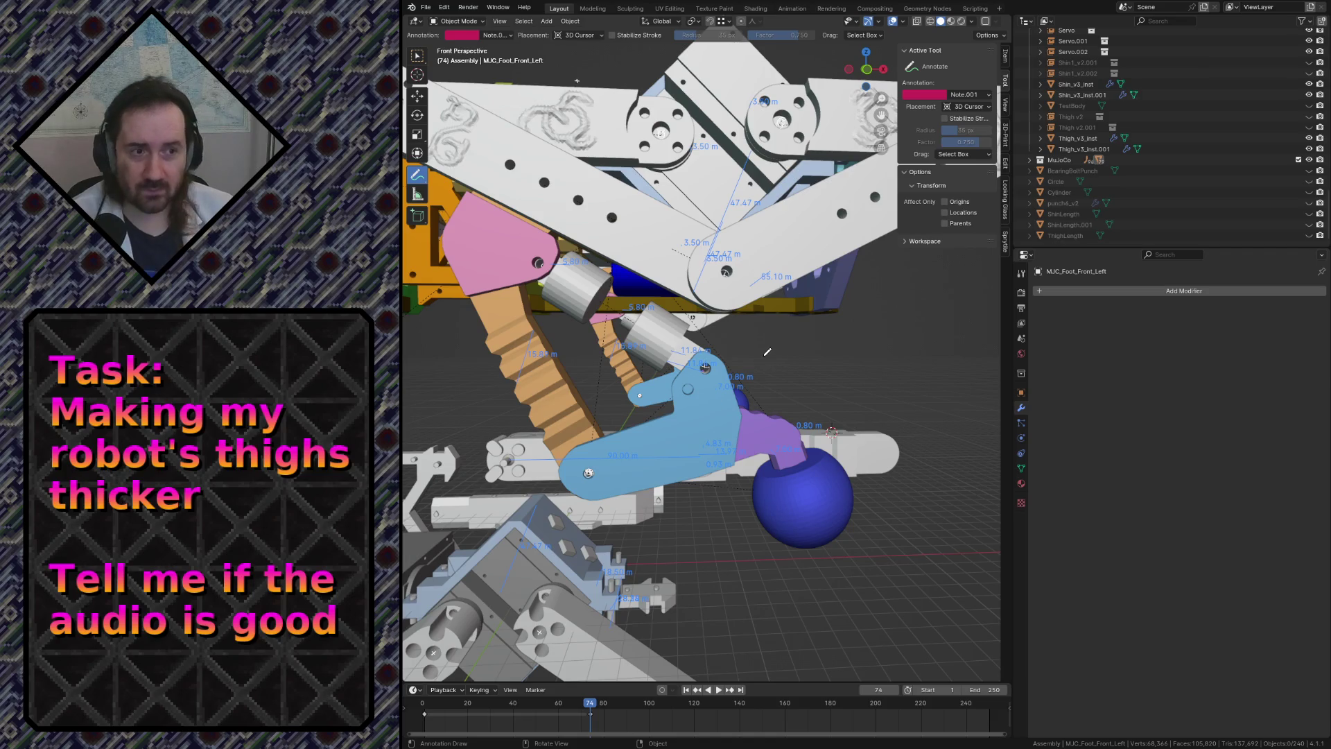
key(shift+grave)
key(s)
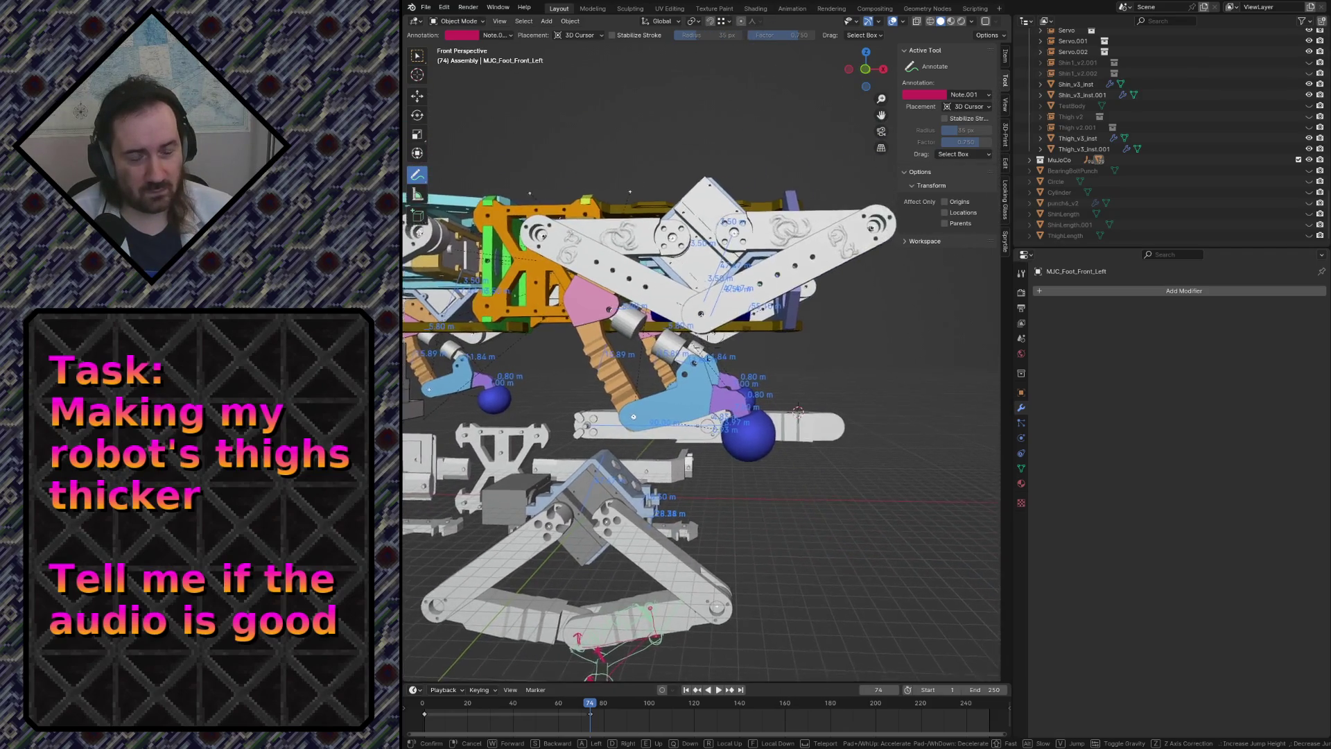
key(w)
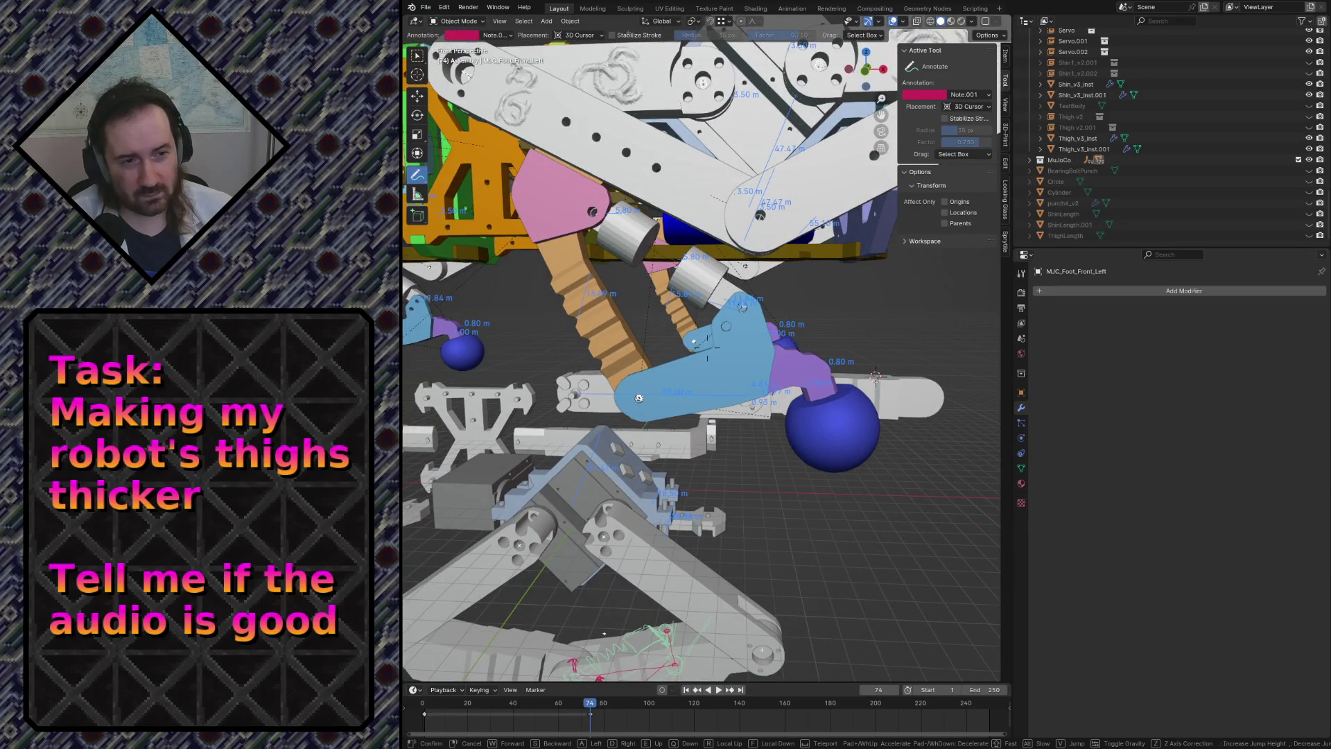
key(s)
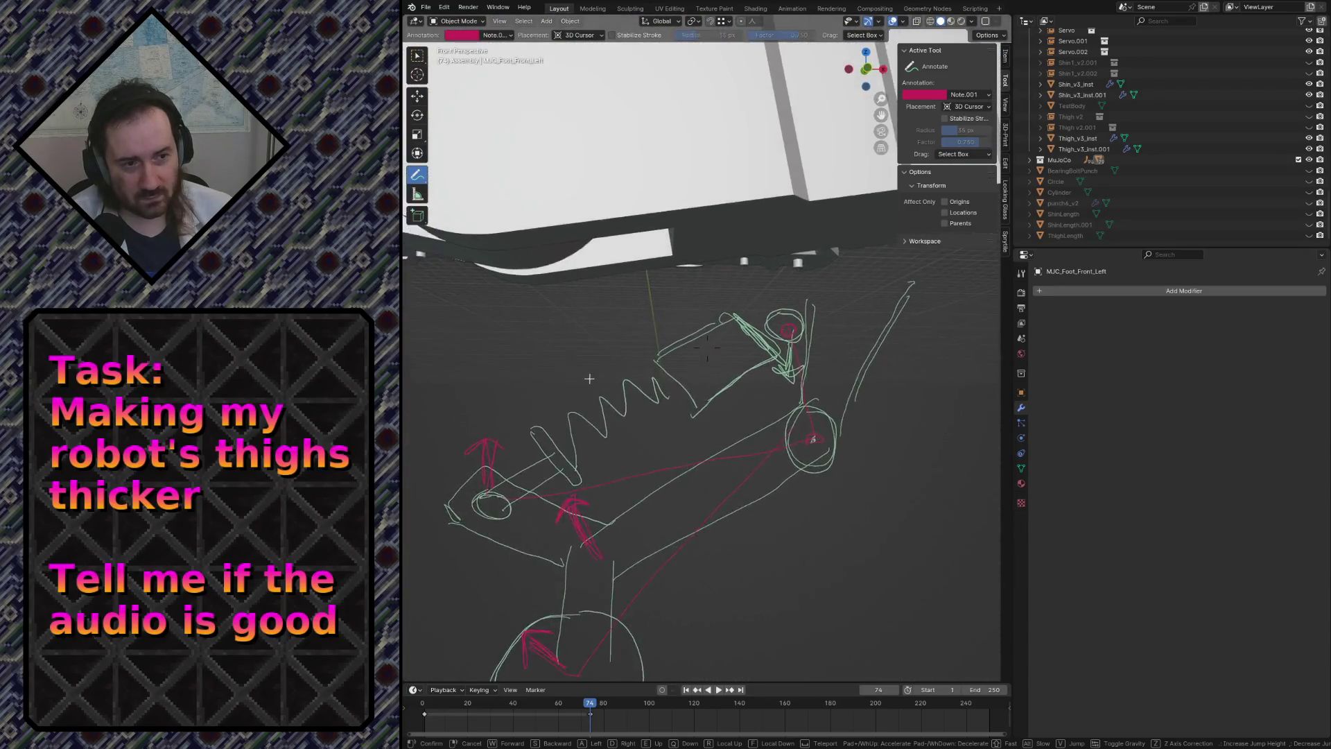
key(s)
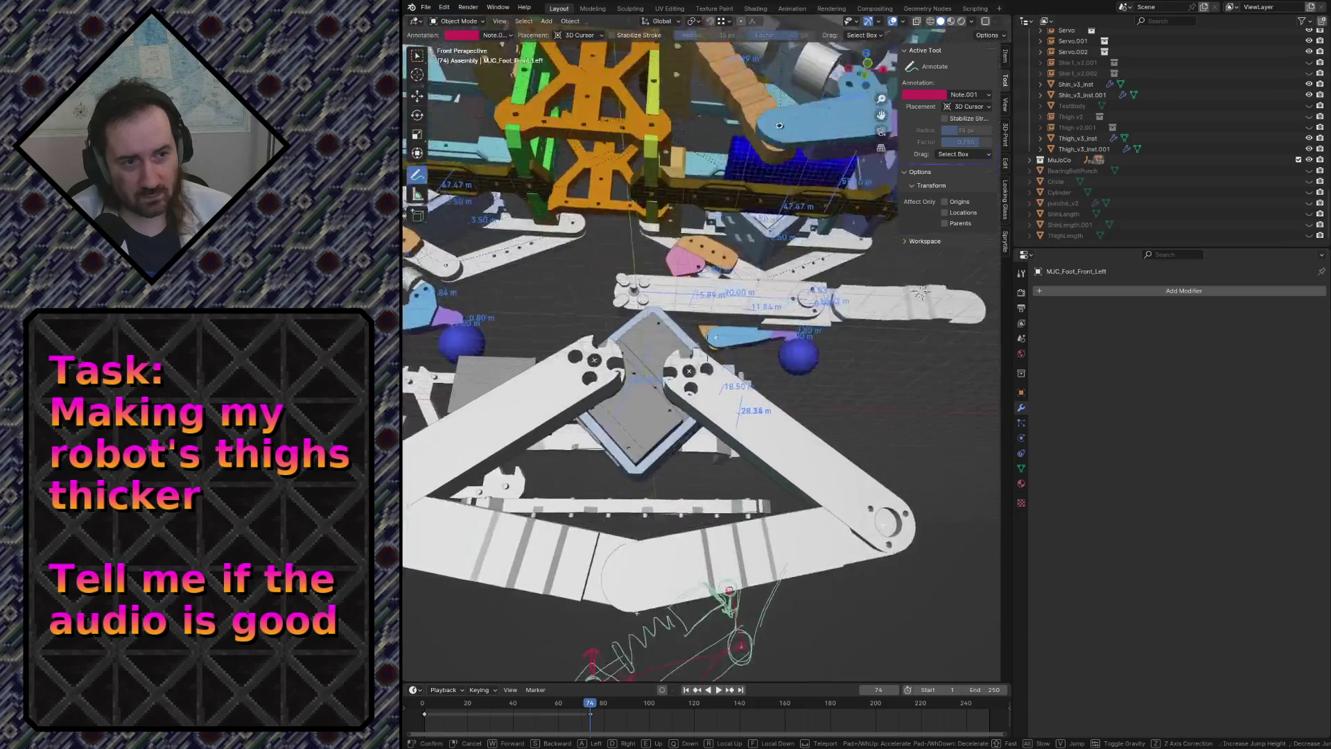
key(w)
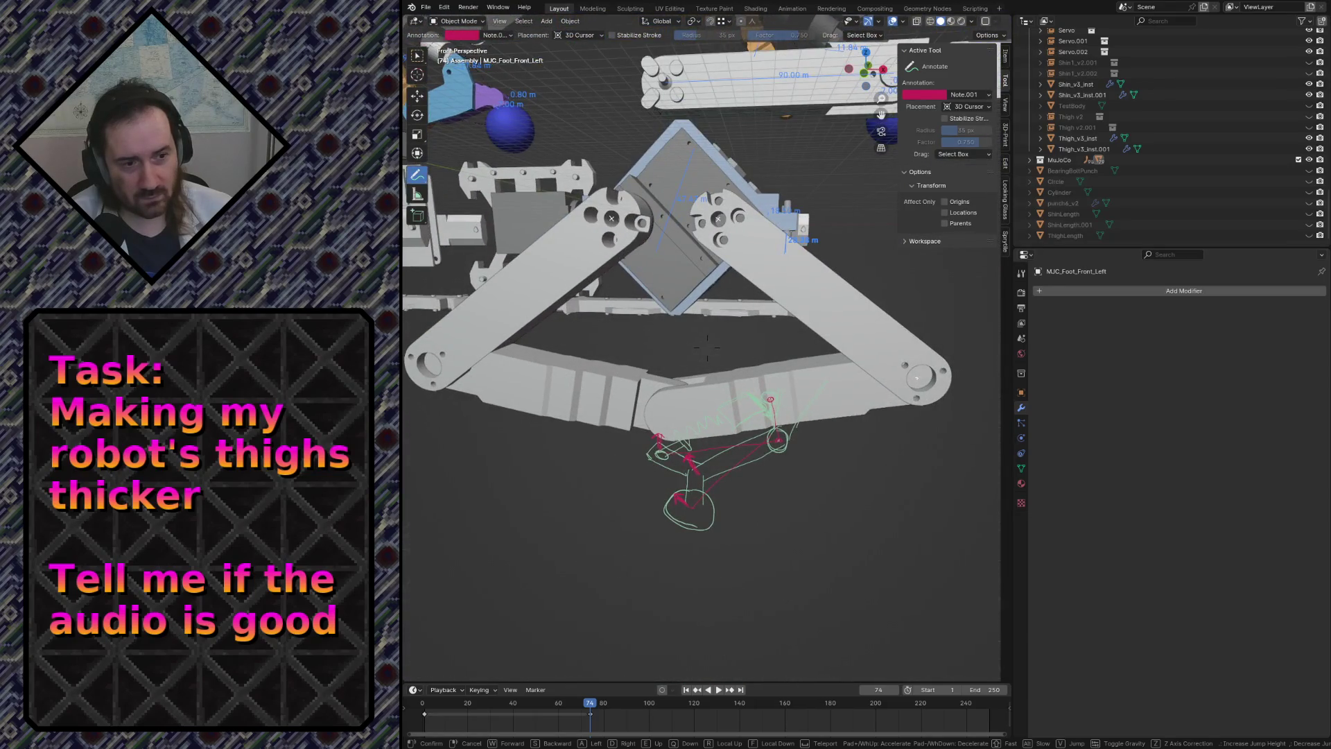
key(s)
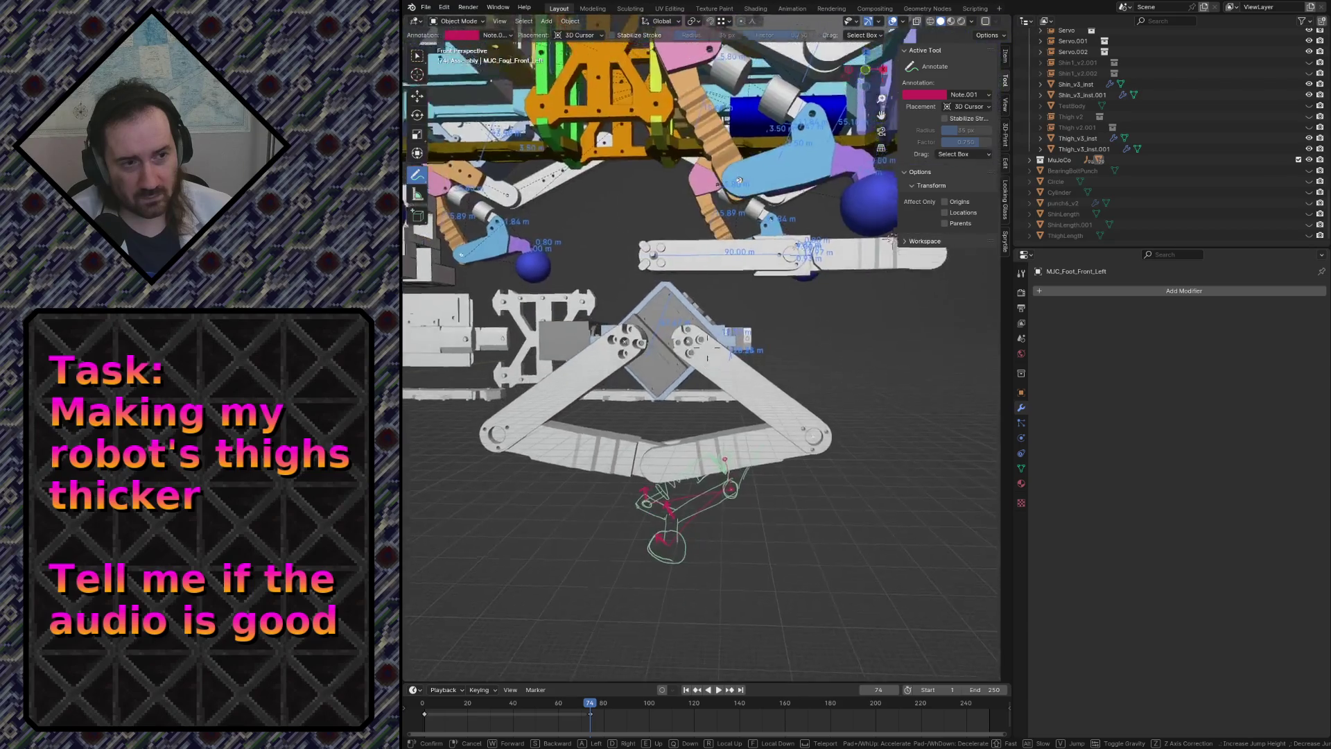
key(w)
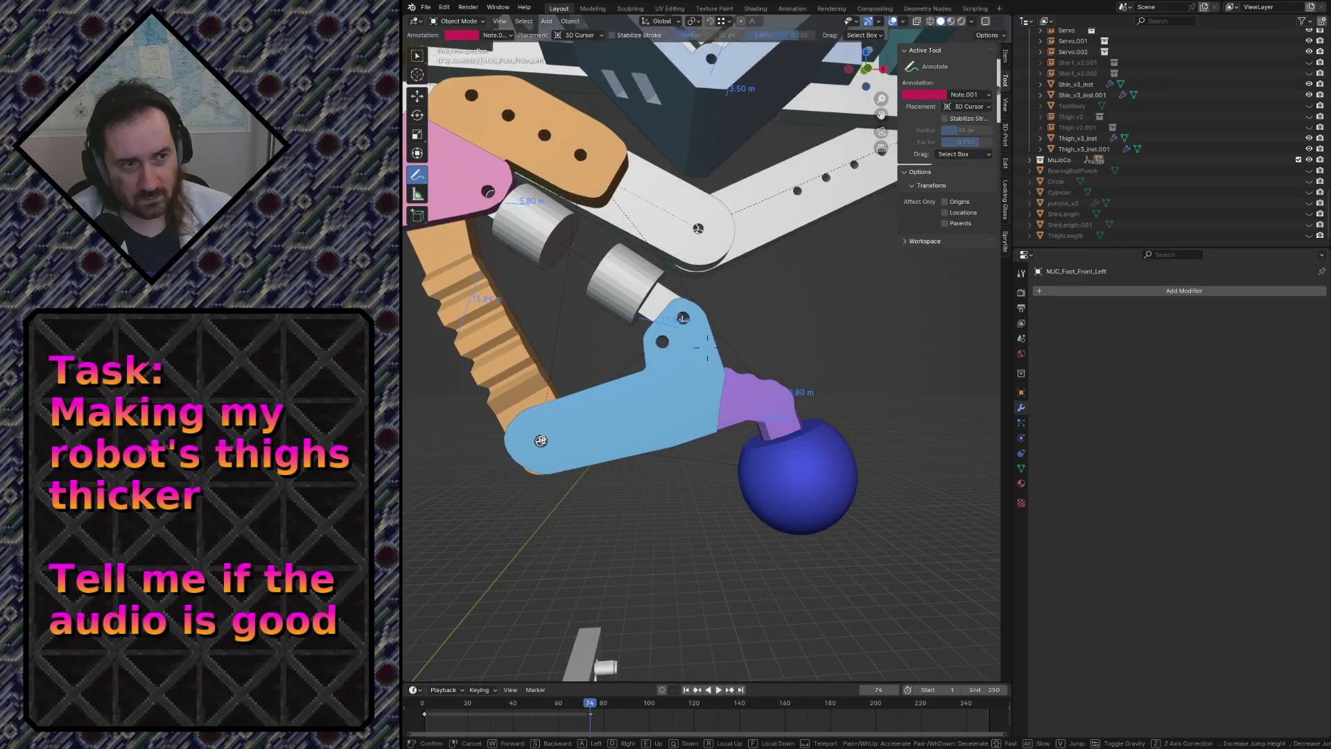
click(707, 347)
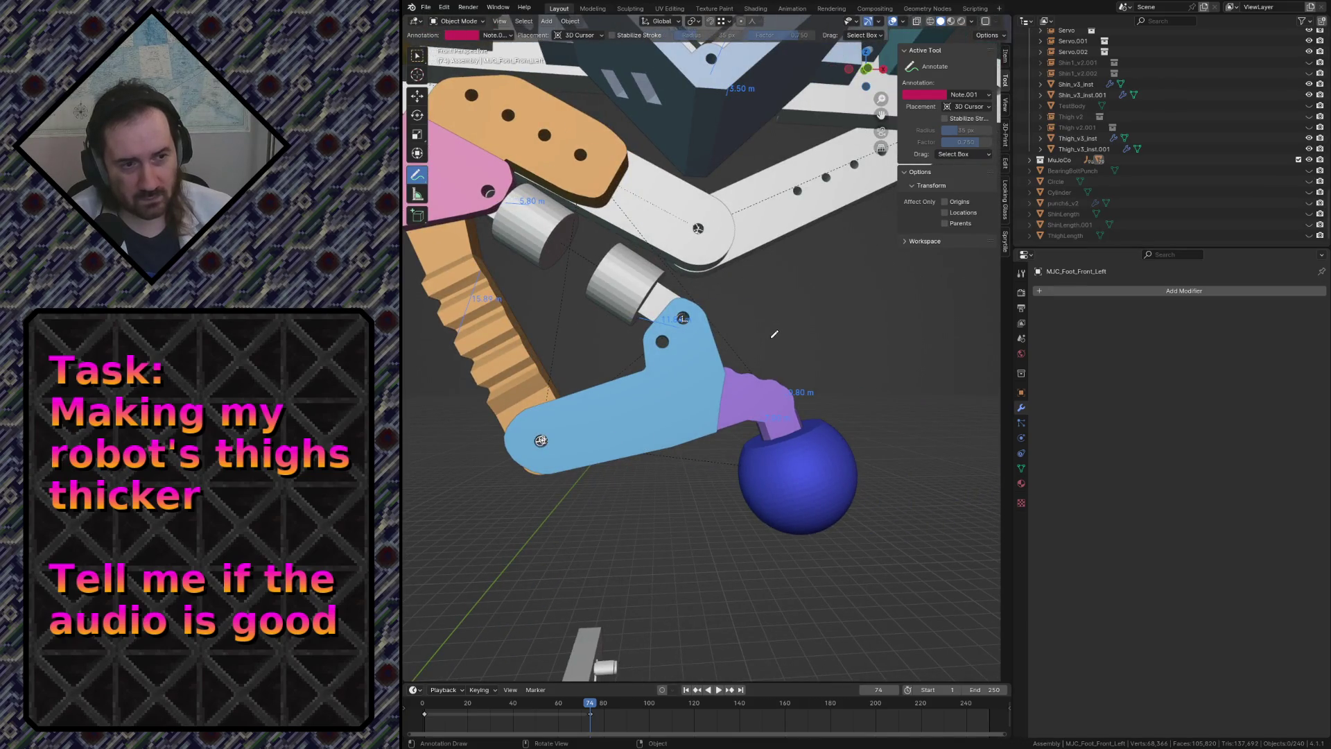
Walk around the sketch once more, then snap to a front orthographic view (Numpad 1, Numpad 5).
key(shift+grave)
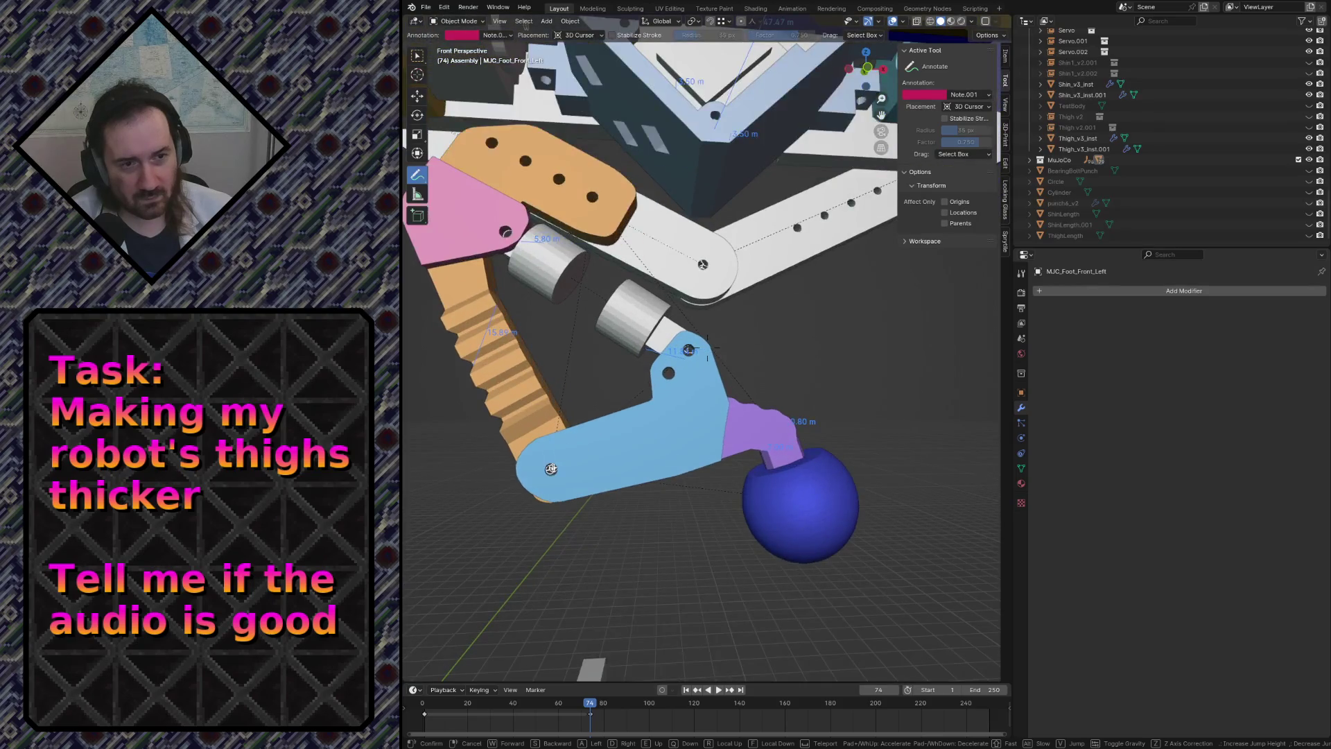
click(568, 276)
key(Tab)
key(Tab)
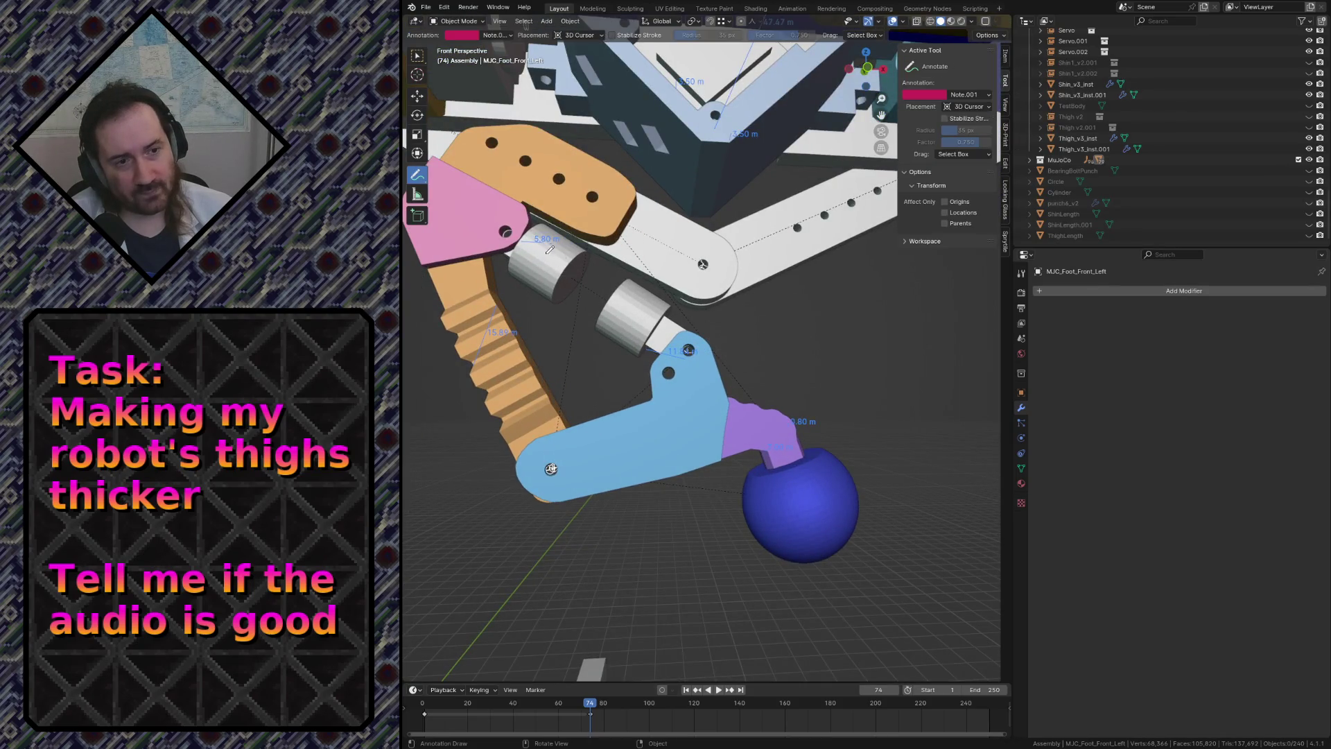
key(shift+grave)
key(s)
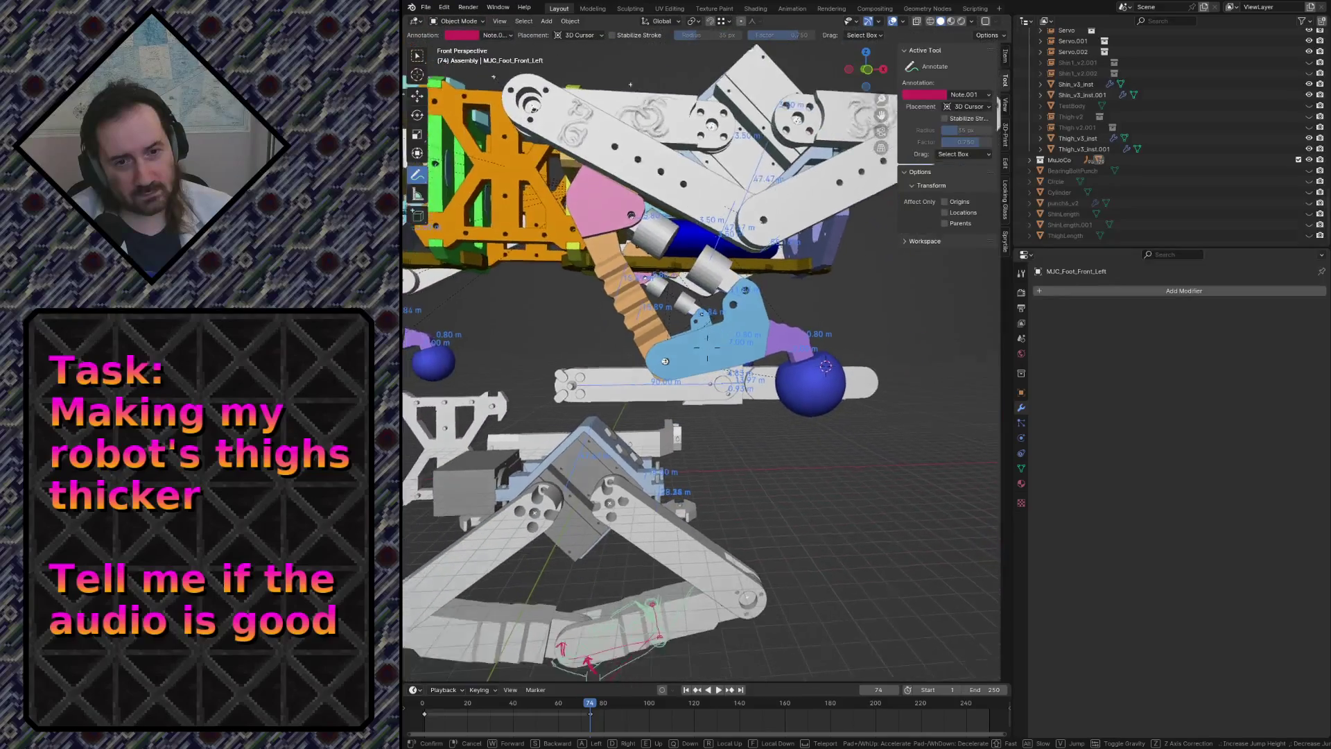
key(s)
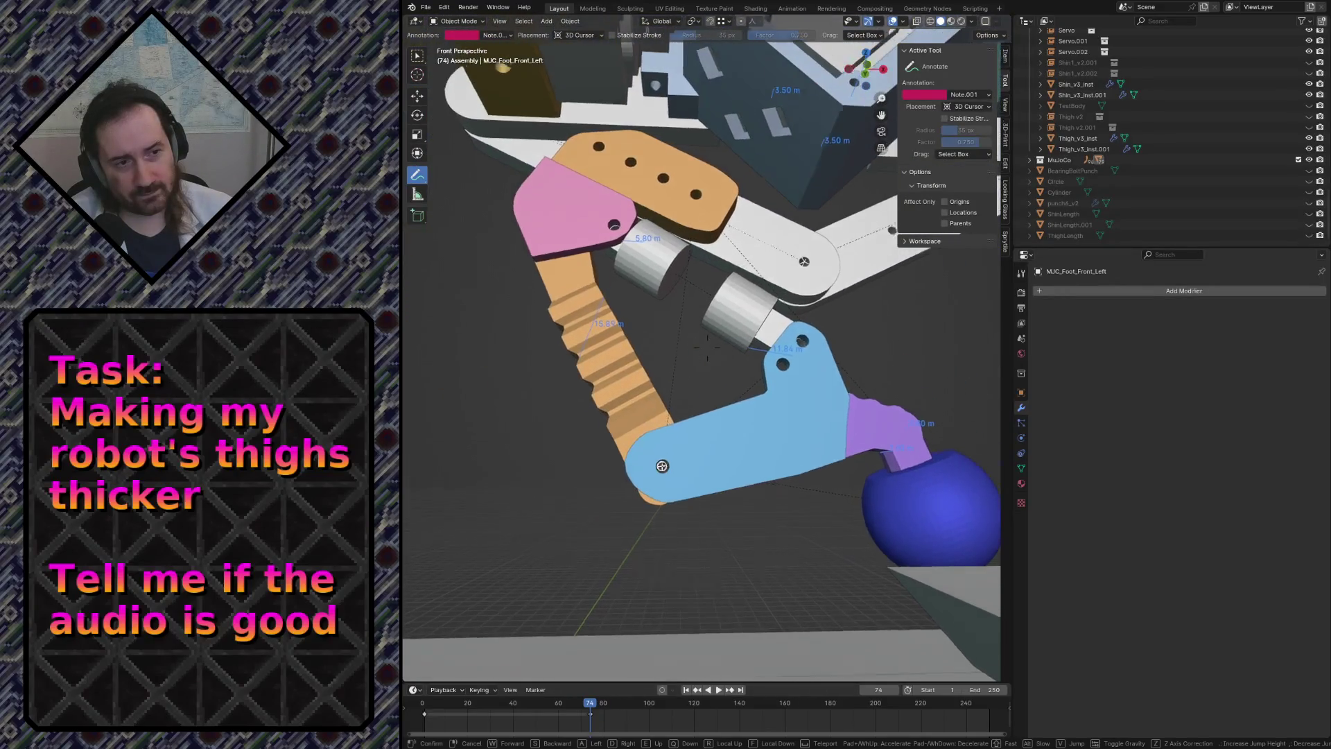
key(w)
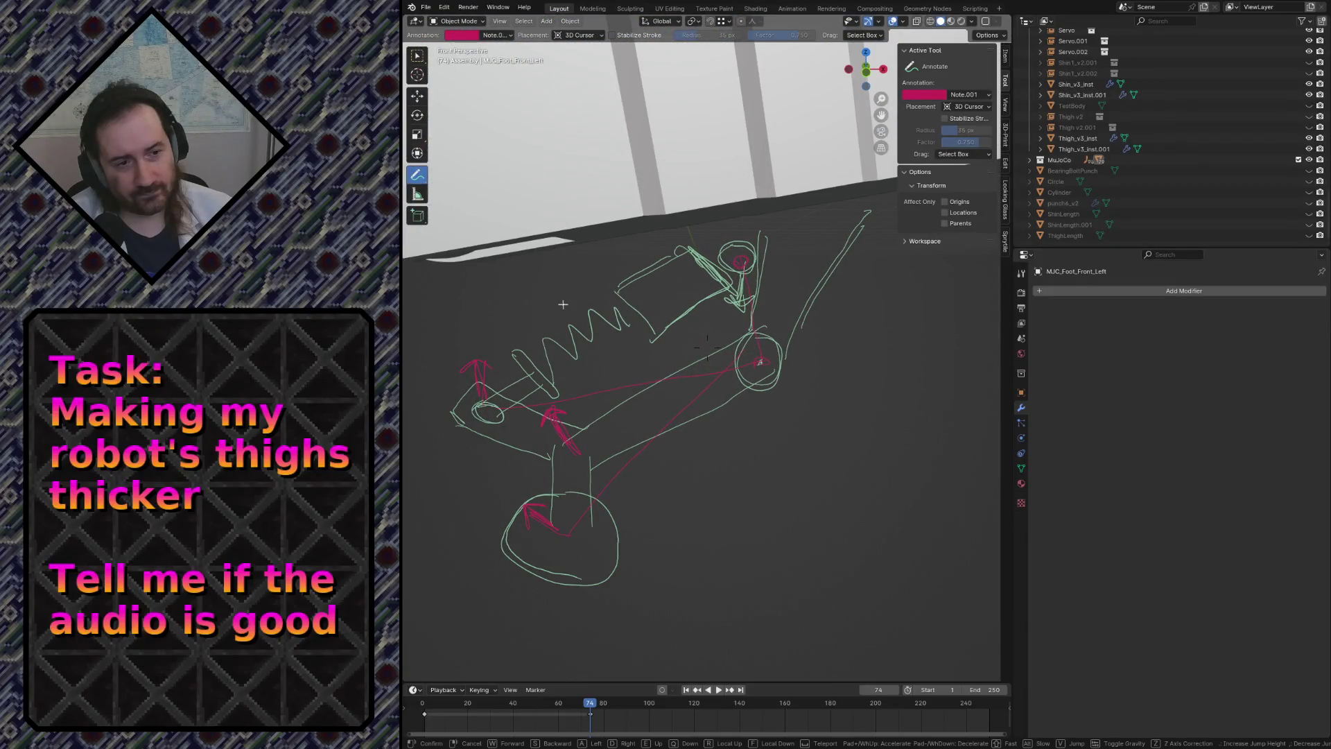
key(s)
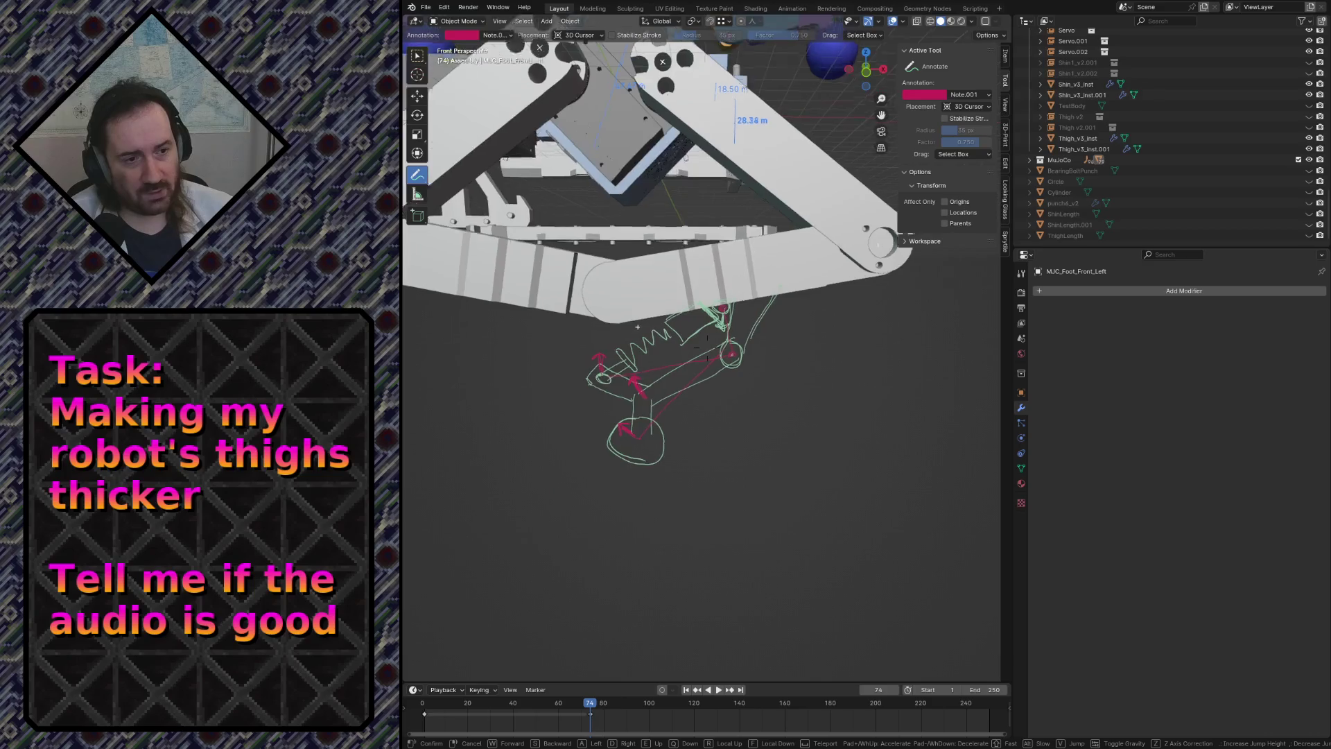
key(w)
key(s)
key(w)
click(571, 251)
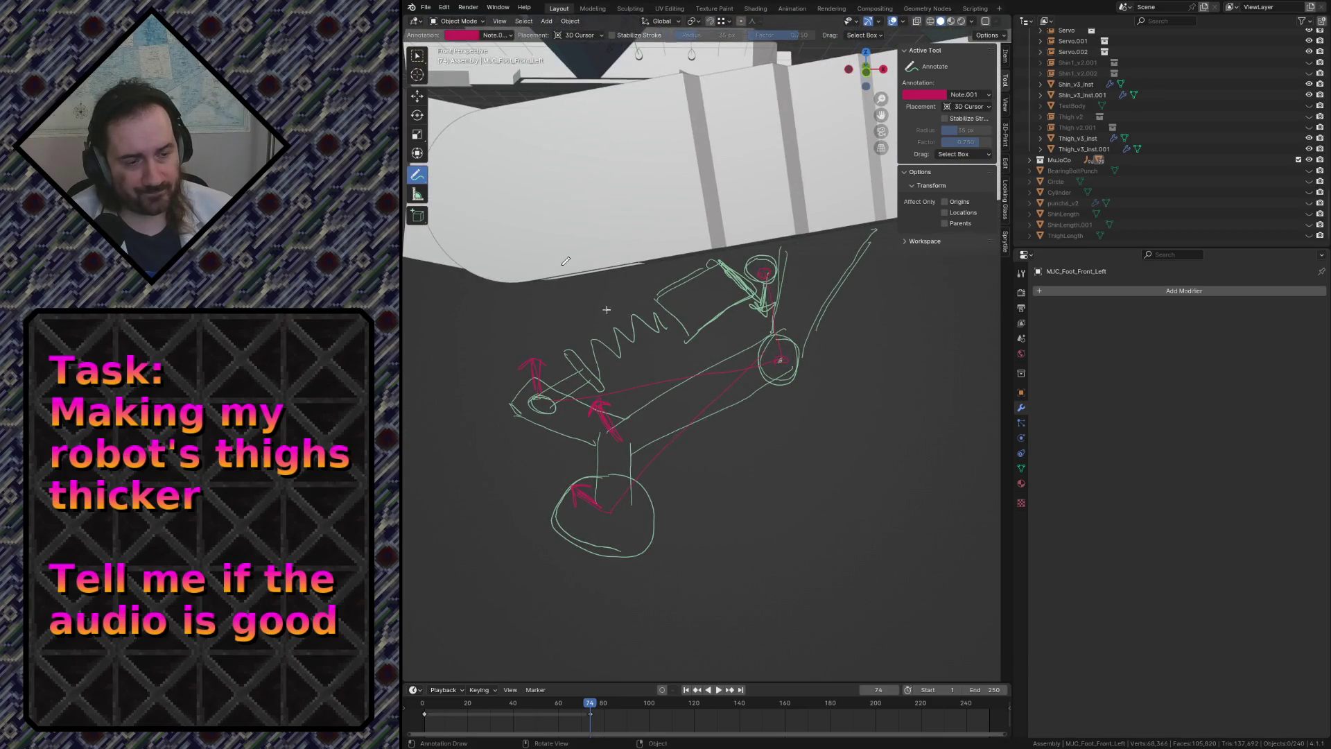
key(KP_1)
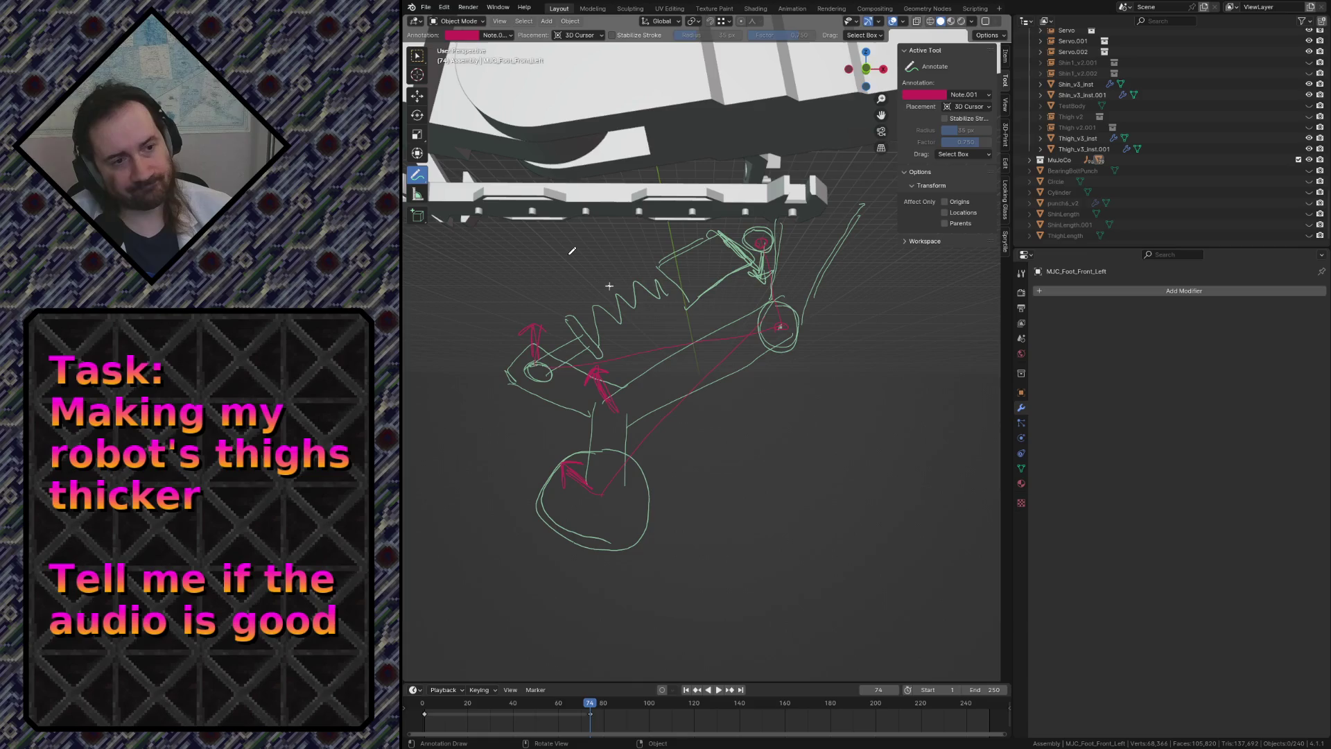
key(KP_5)
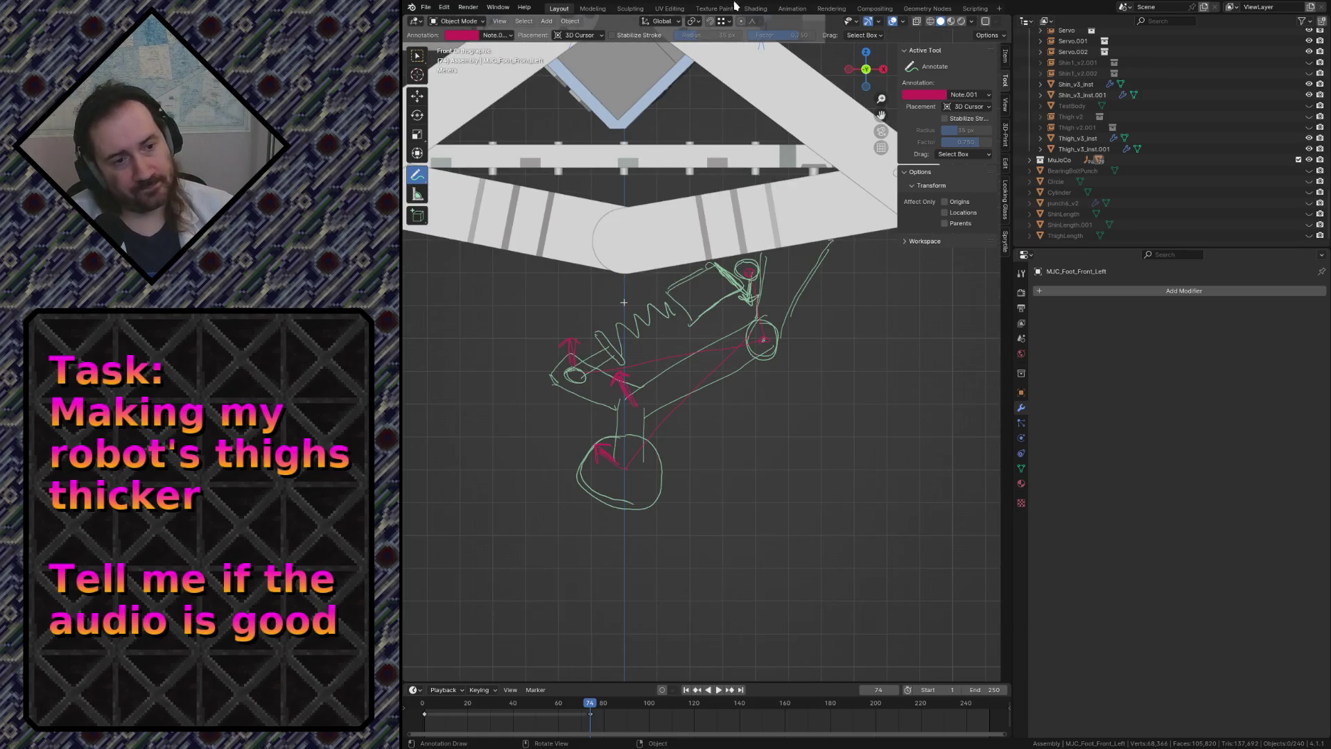
Add layer Note.002 and adjust its colour to light blue, testing strokes on the sketch.
click(970, 94)
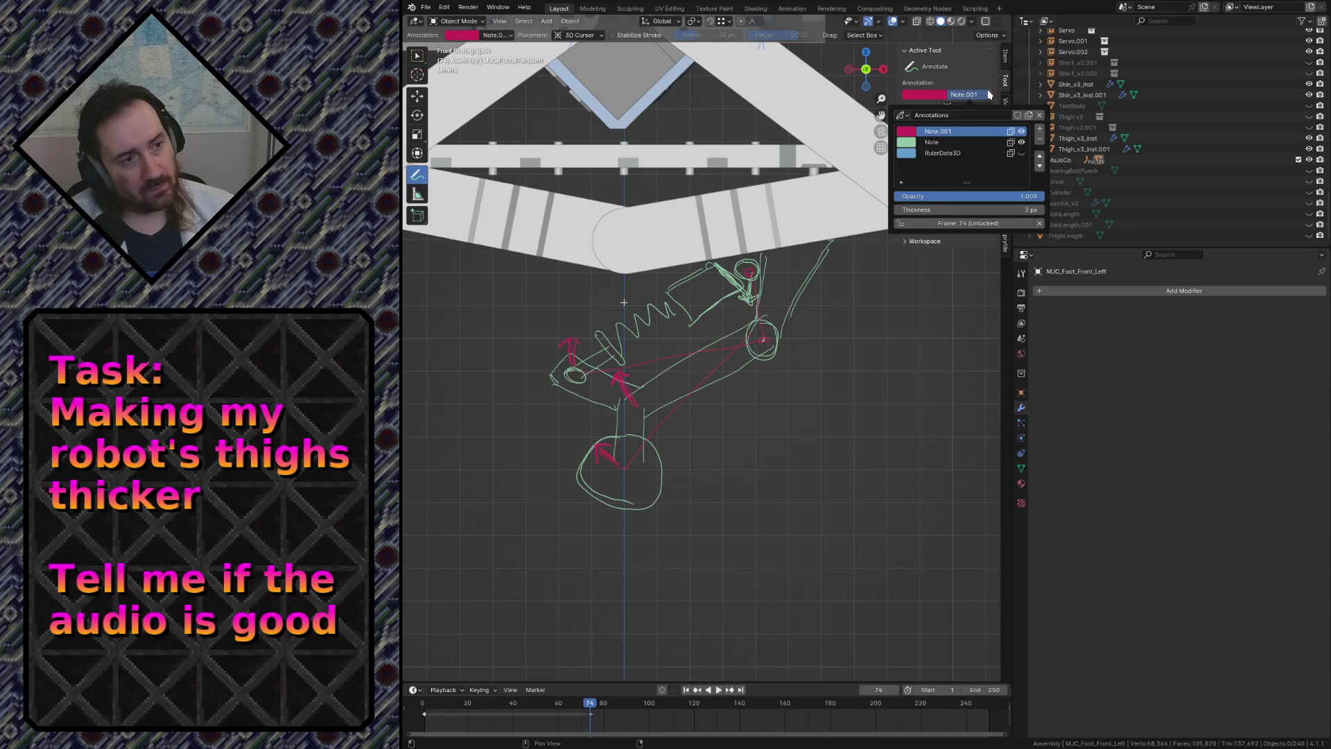
click(1040, 129)
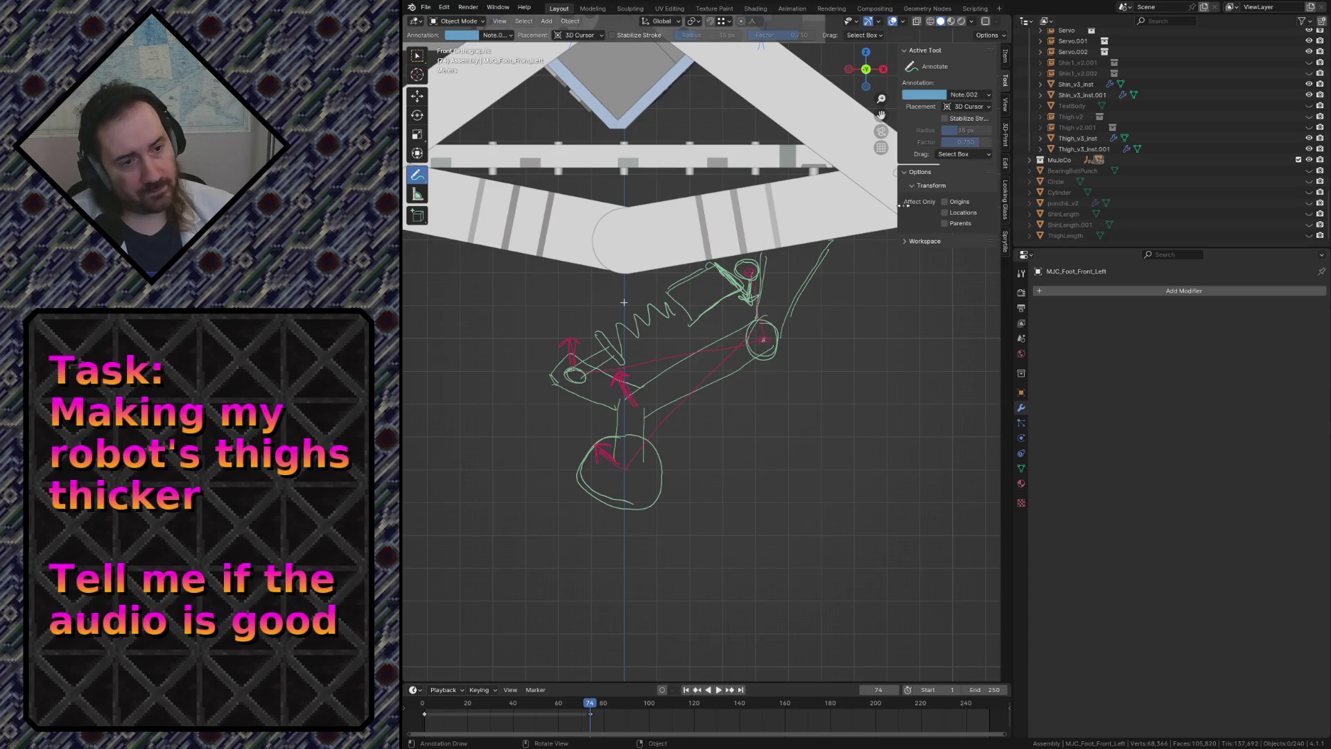
click(924, 97)
mouse_move(963, 142)
mouse_down()
mouse_move(932, 139)
mouse_move(986, 156)
mouse_move(929, 140)
mouse_move(932, 125)
mouse_move(992, 133)
mouse_up()
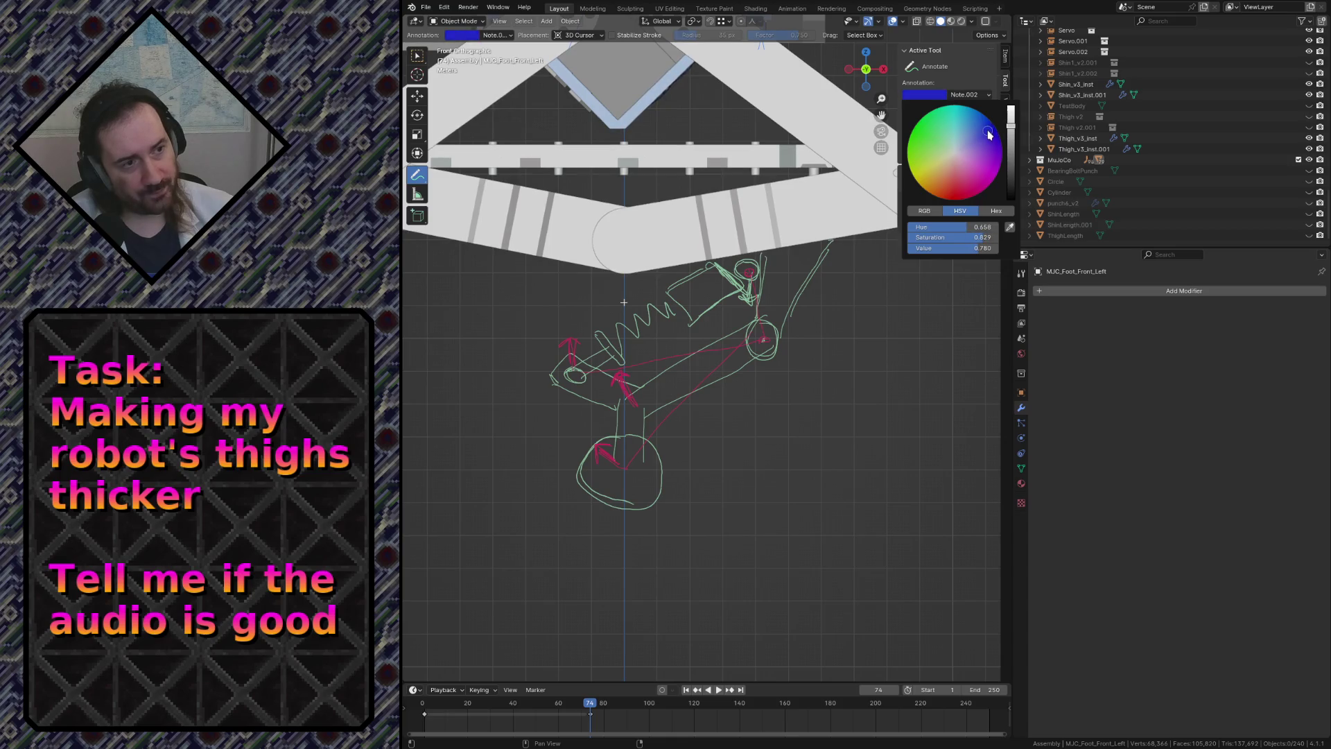
drag(711, 395, 717, 339)
key(ctrl+z)
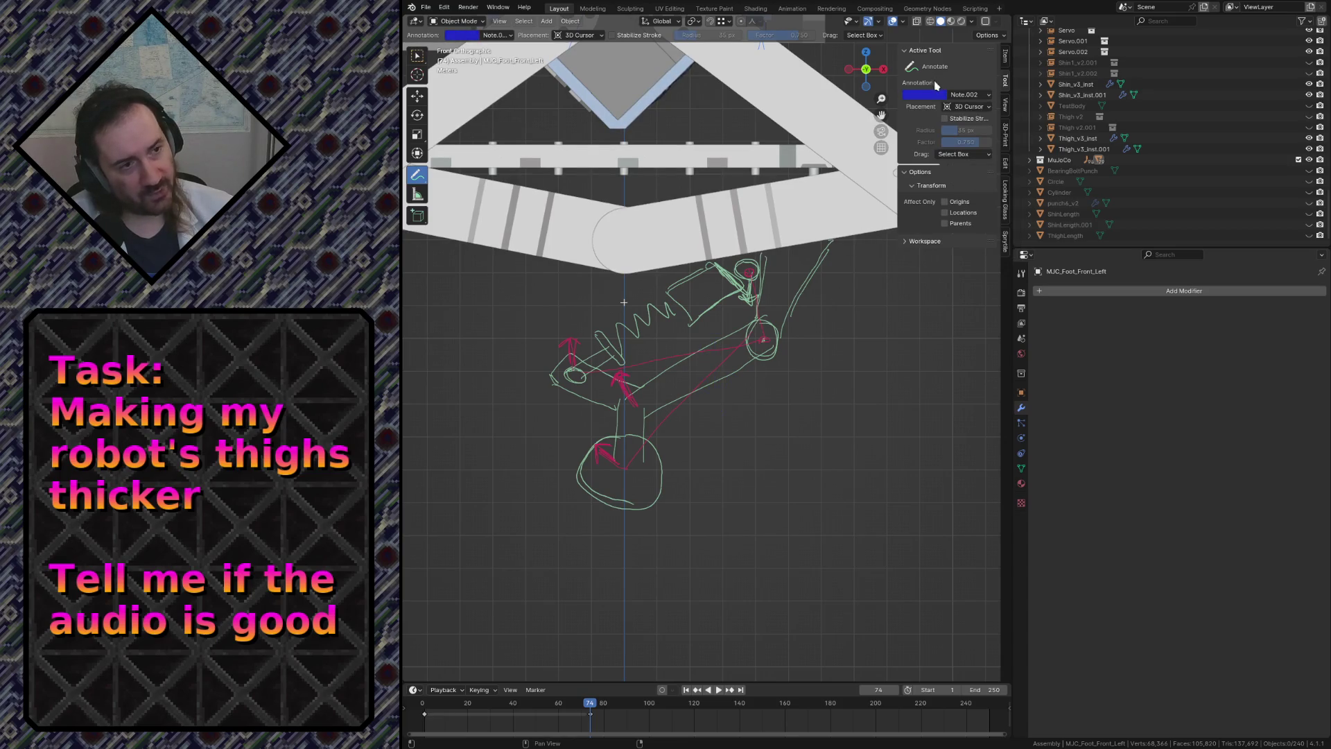
click(925, 95)
mouse_move(975, 128)
mouse_down()
mouse_move(968, 156)
mouse_move(966, 141)
mouse_up()
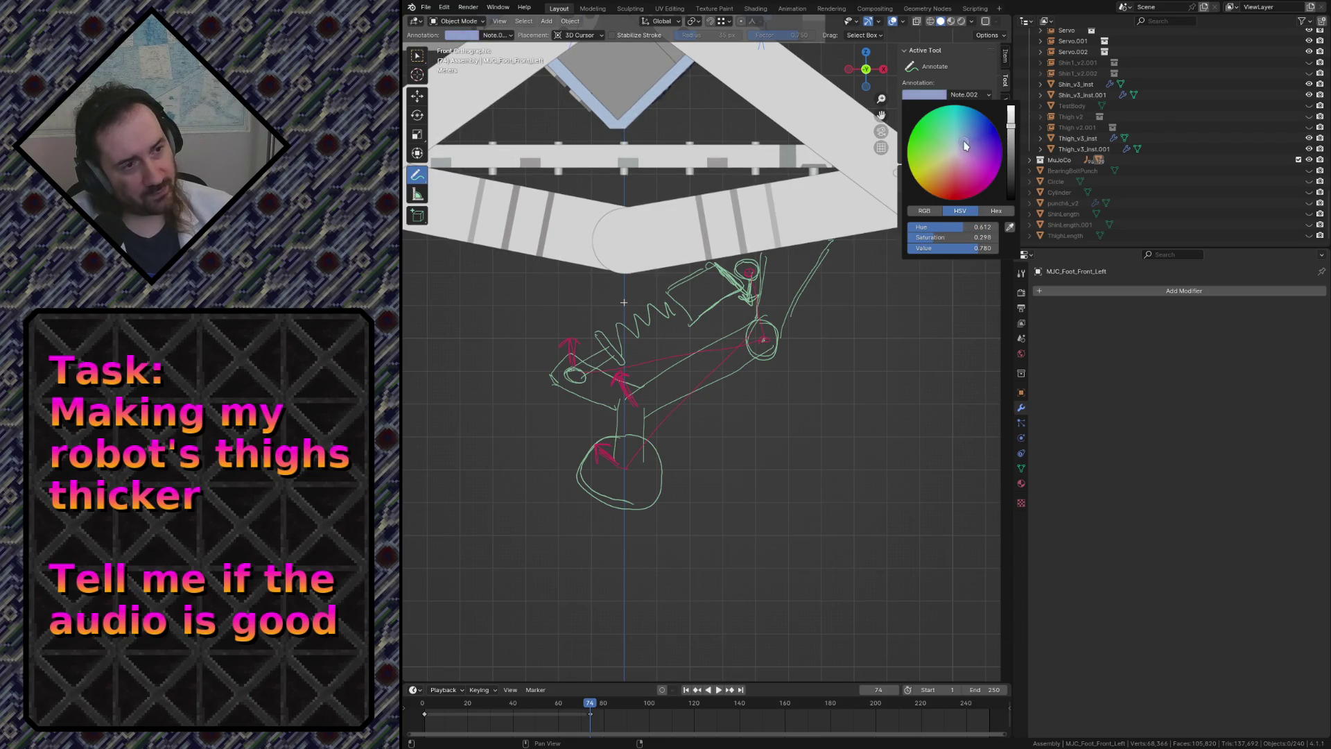
drag(759, 406, 706, 362)
Draw a small light-blue circle around the pivot in the middle of the linkage.
key(ctrl+z)
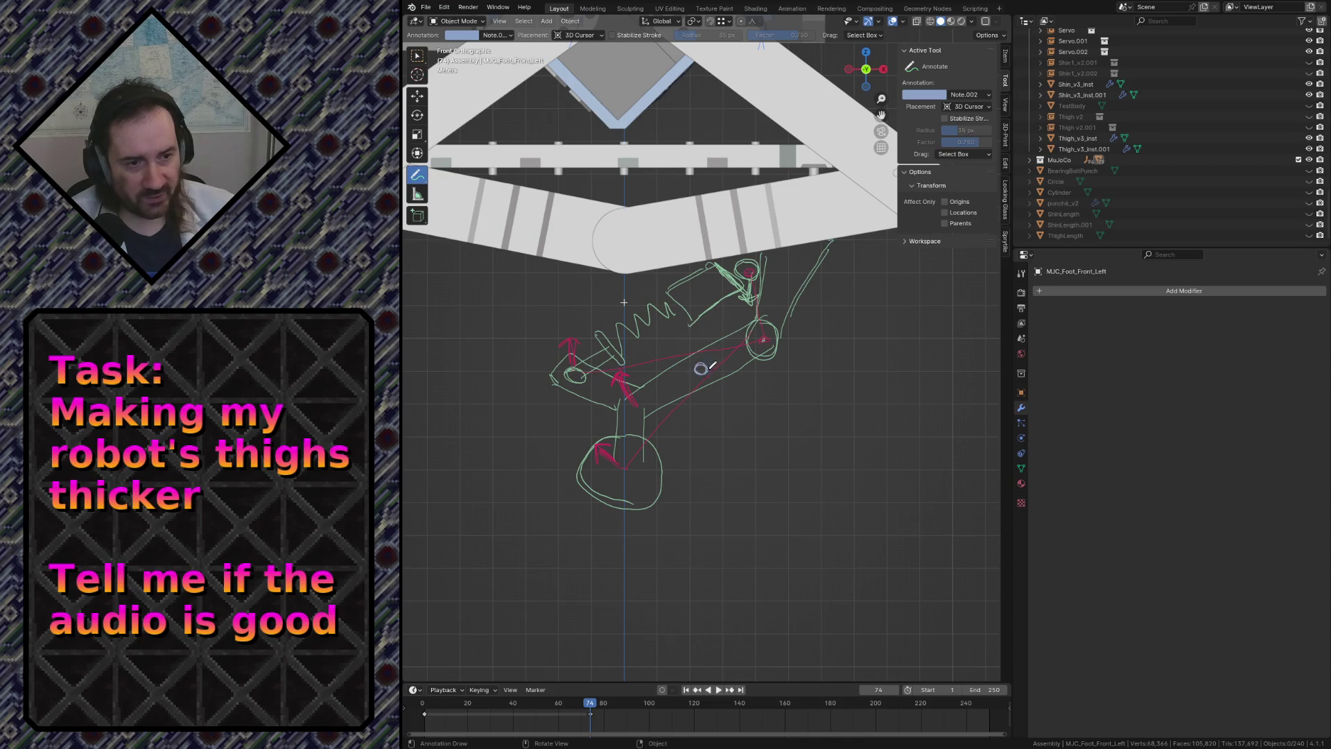
click(701, 368)
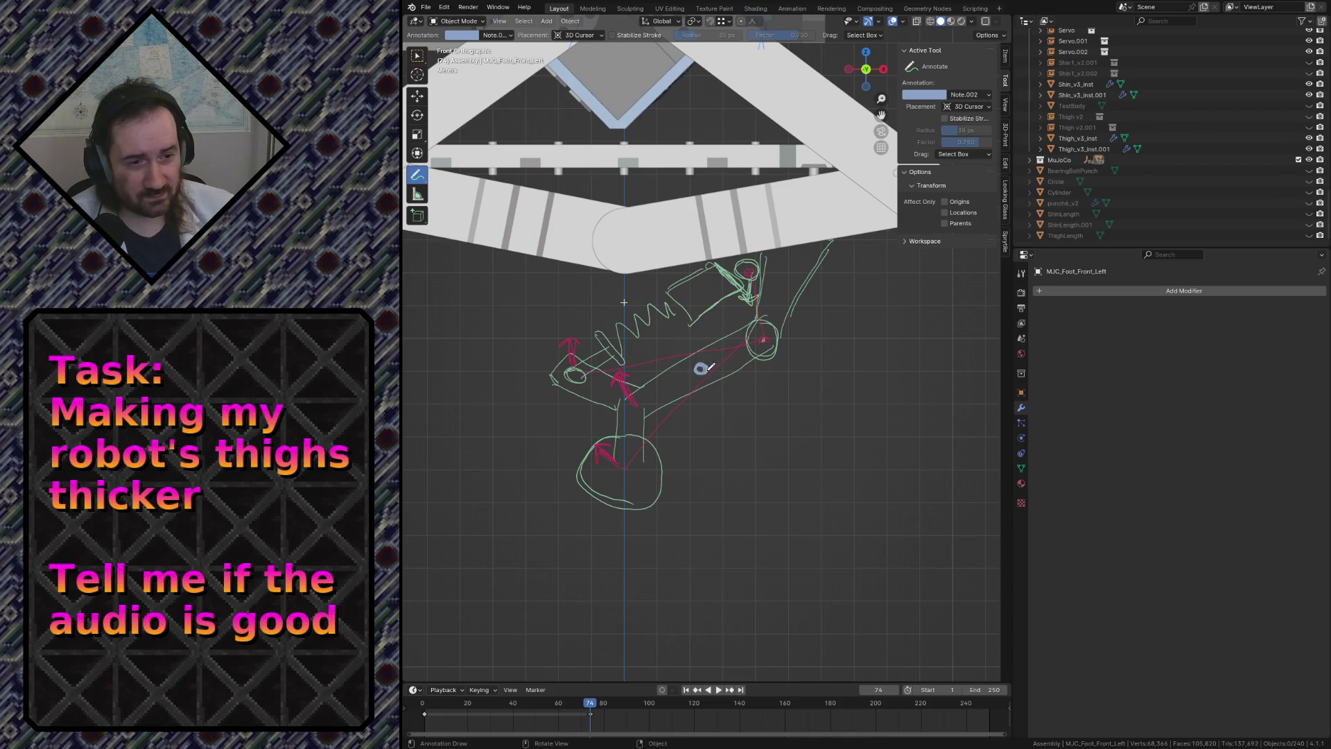
key(ctrl+z)
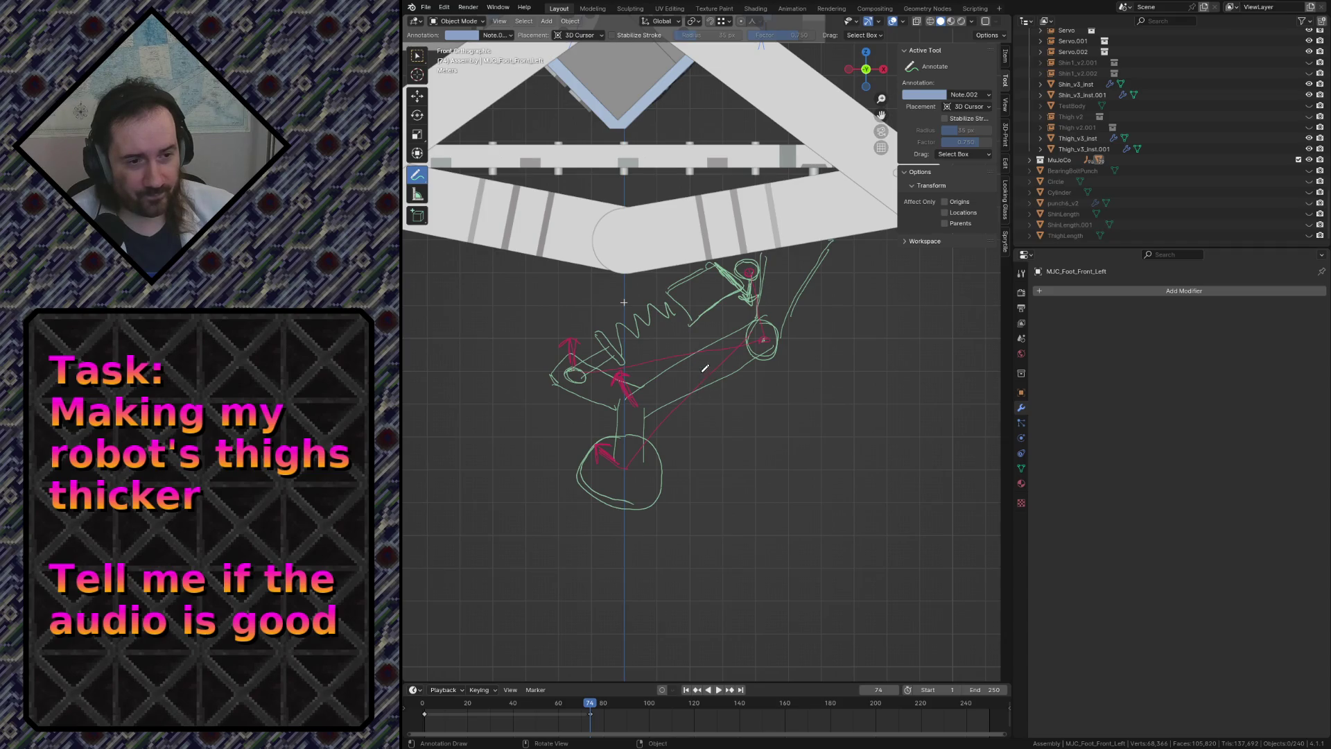
drag(698, 369, 695, 368)
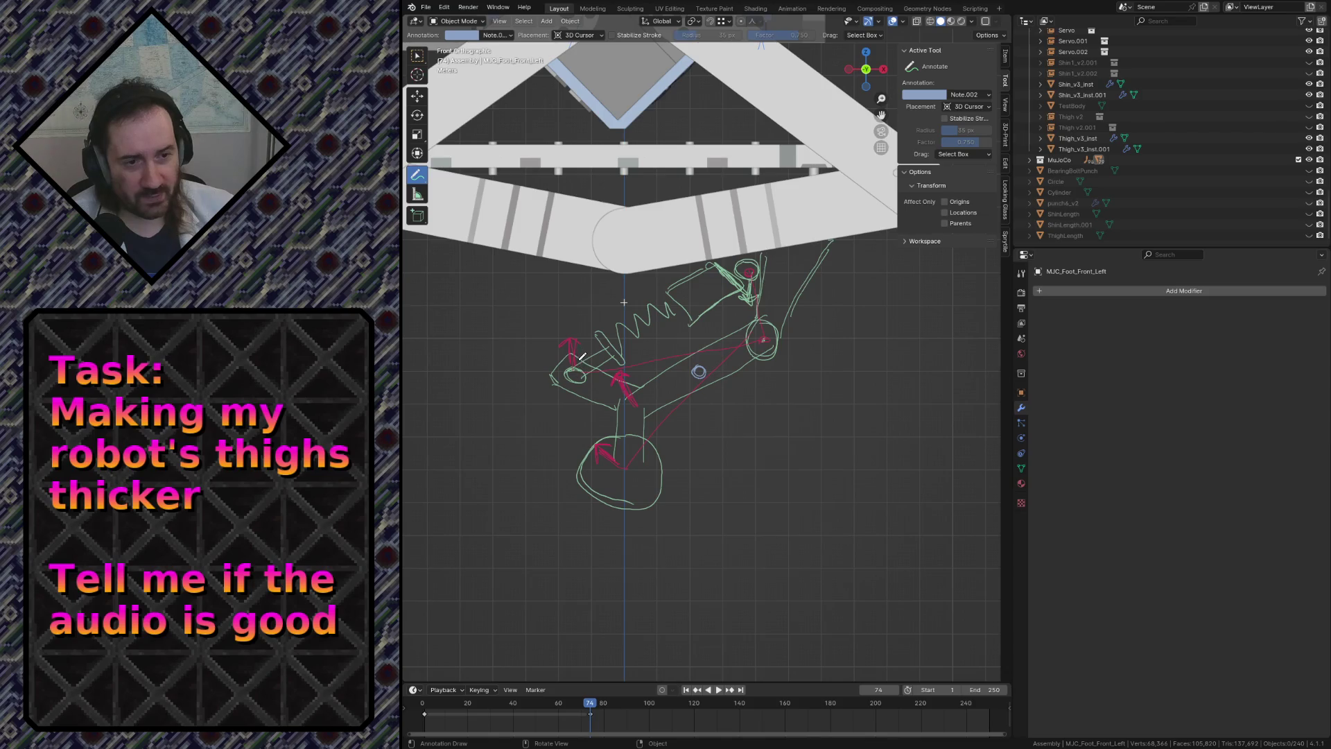
Add a light-blue mark beside the upper red arrow and a note inside the lower circle.
drag(576, 365, 588, 347)
key(ctrl+z)
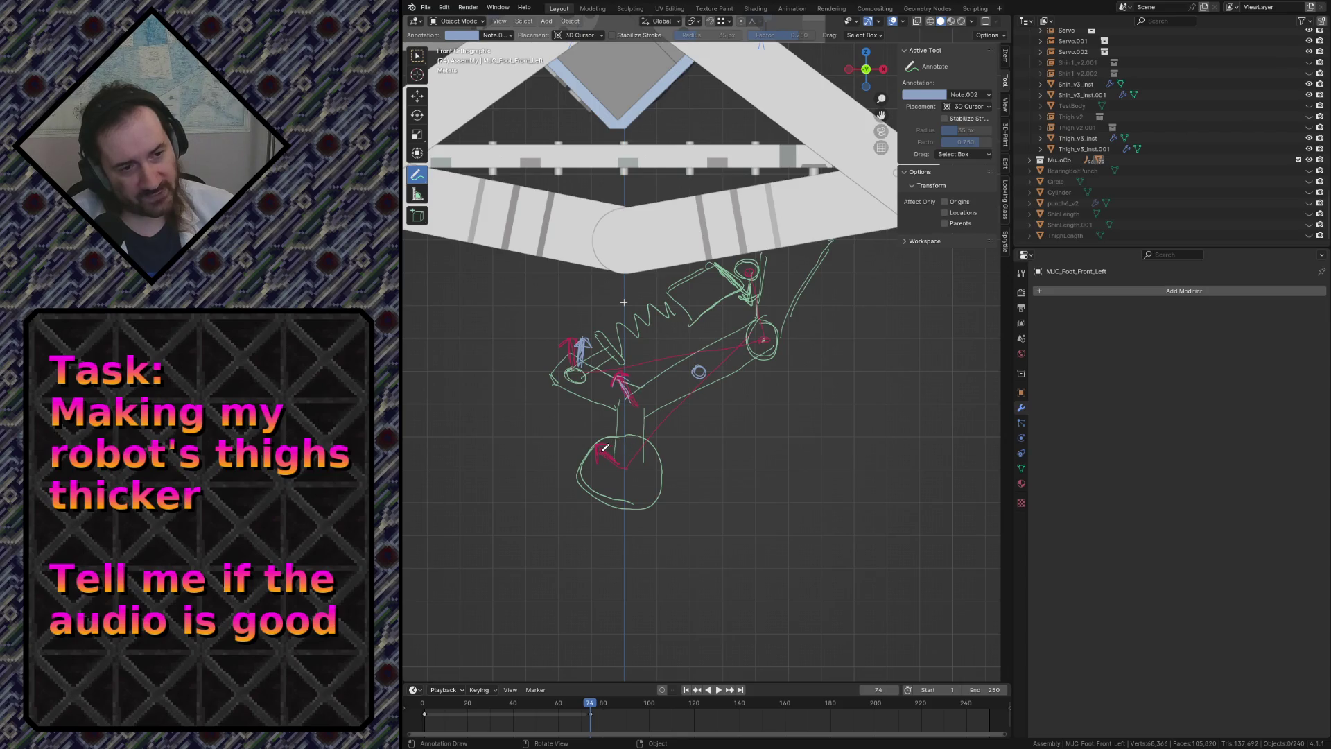
drag(598, 449, 625, 462)
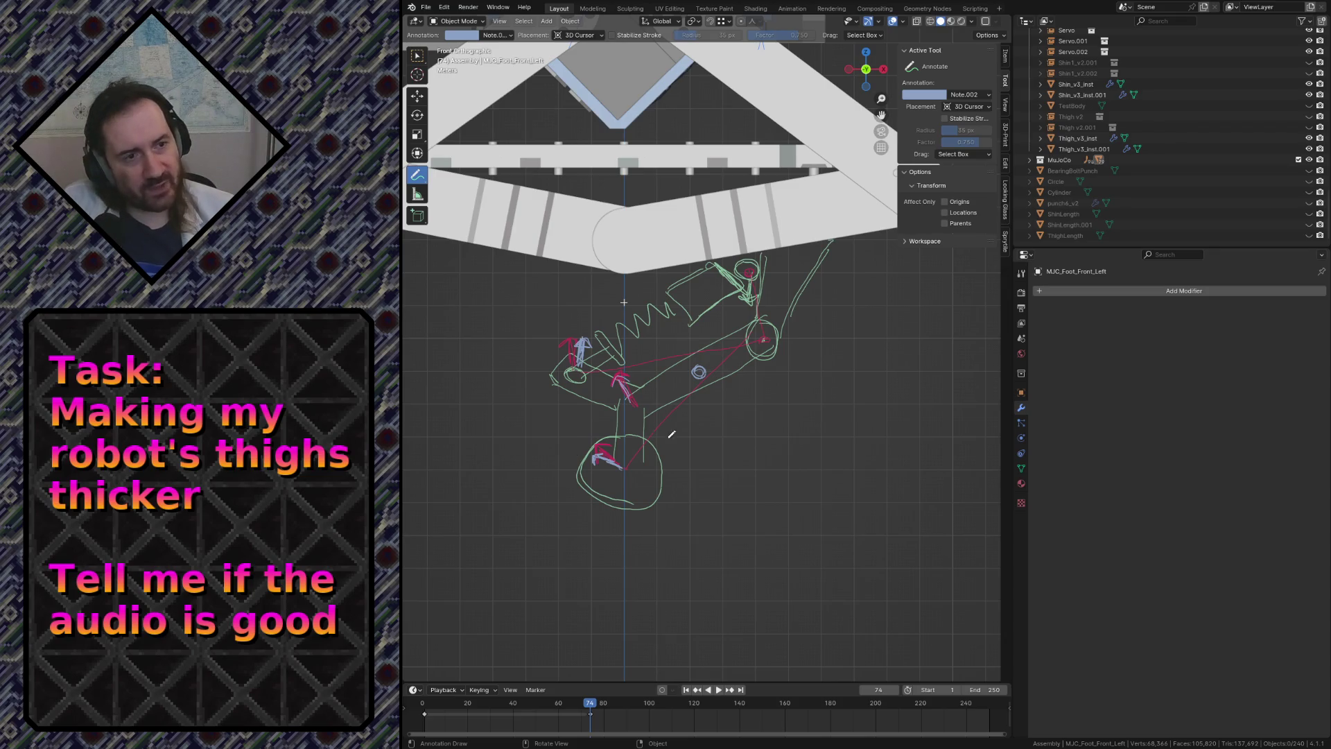
scroll(671, 435, down, 3)
scroll(744, 345, up, 3)
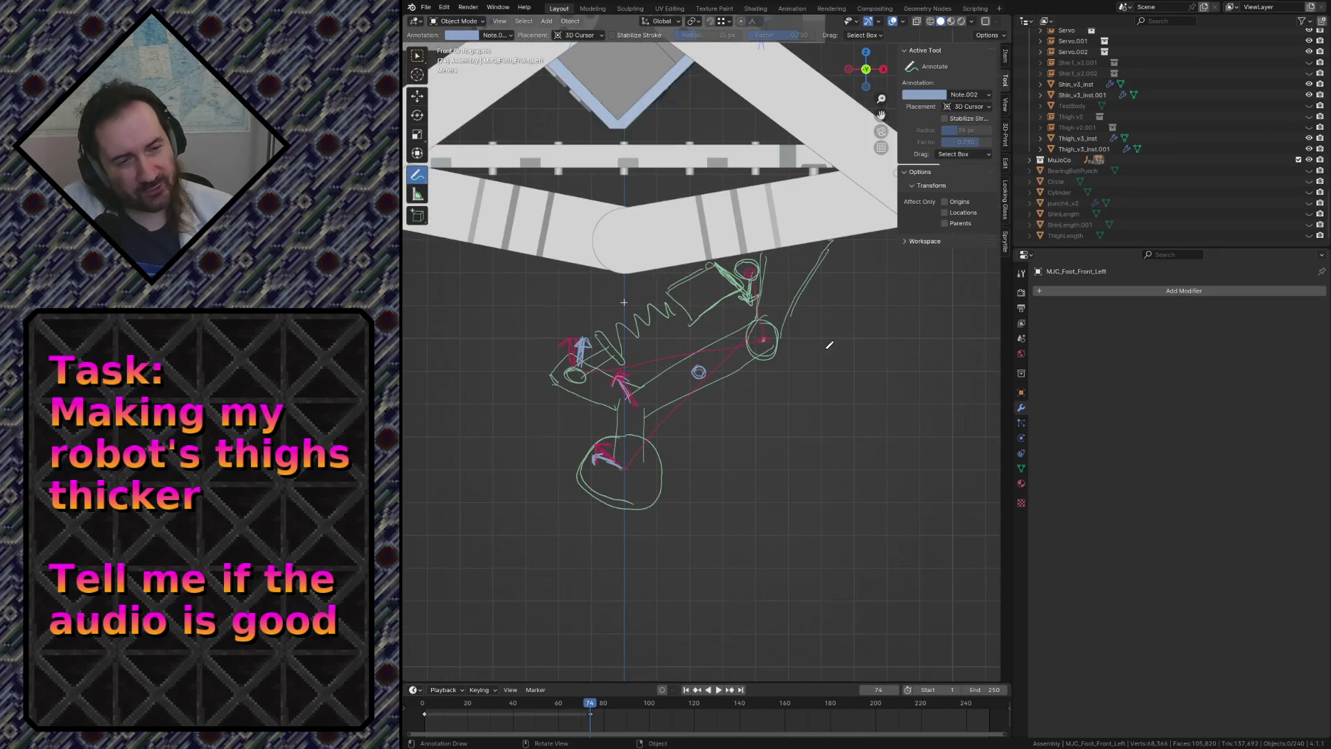
Zoom out until the full robot assembly and the leg sketch beneath it fit the viewport.
scroll(696, 345, down, 6)
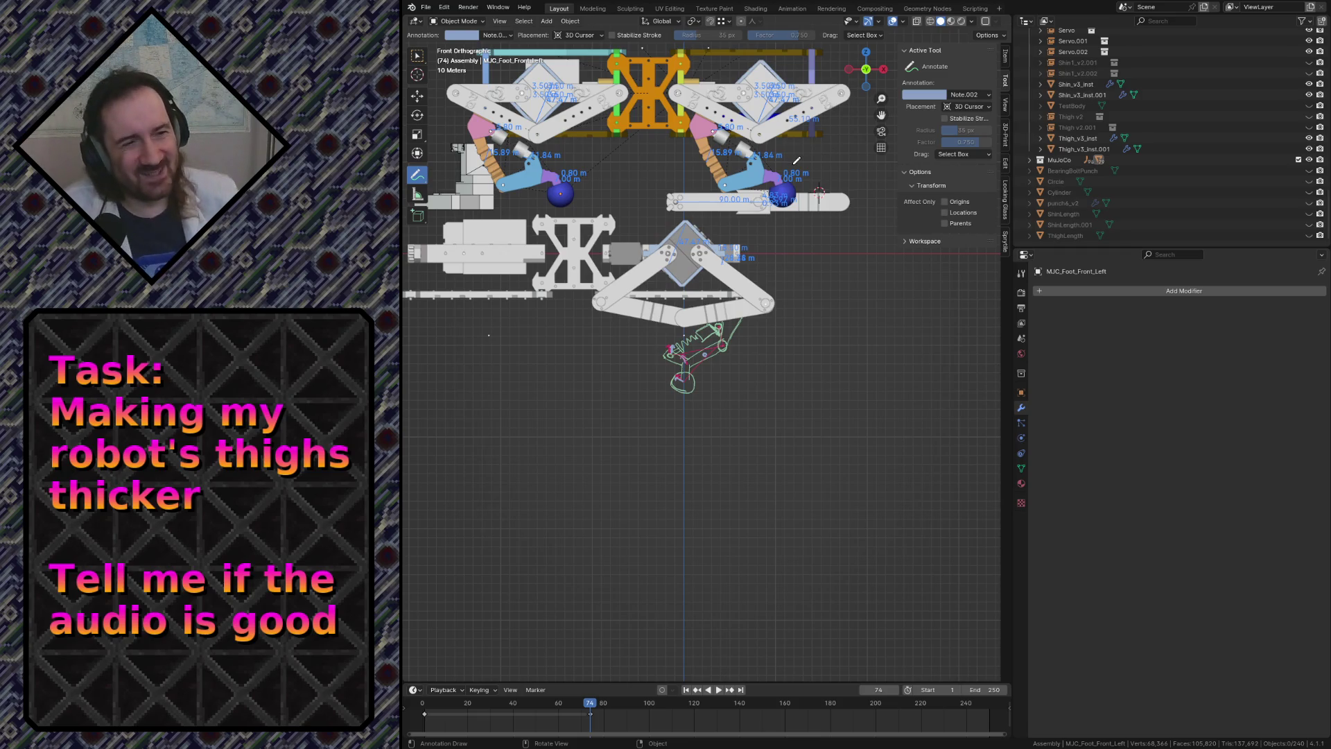
Pan and zoom across the robot legs, ending close on the thigh linkage and its sketch.
scroll(797, 160, up, 2)
scroll(790, 242, down, 1)
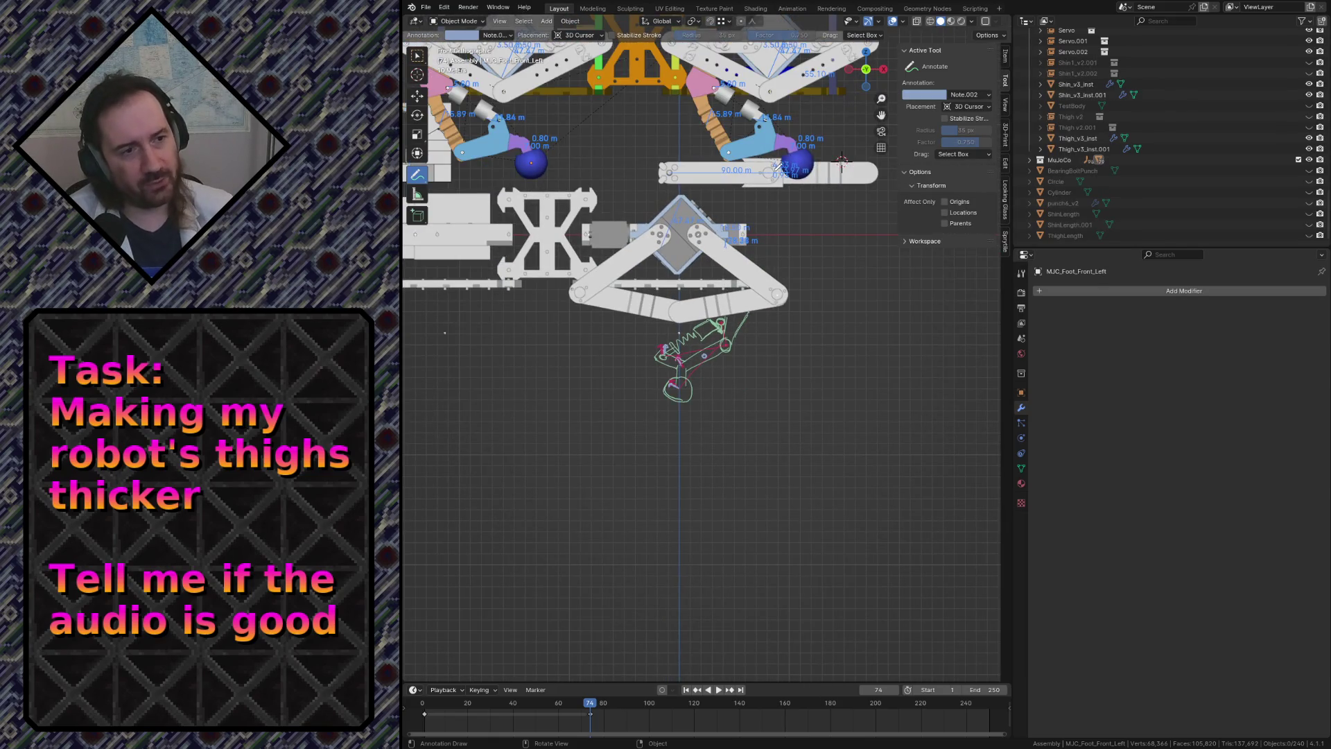
shift+middle_drag(778, 166, 711, 399)
scroll(744, 267, up, 2)
scroll(708, 393, up, 2)
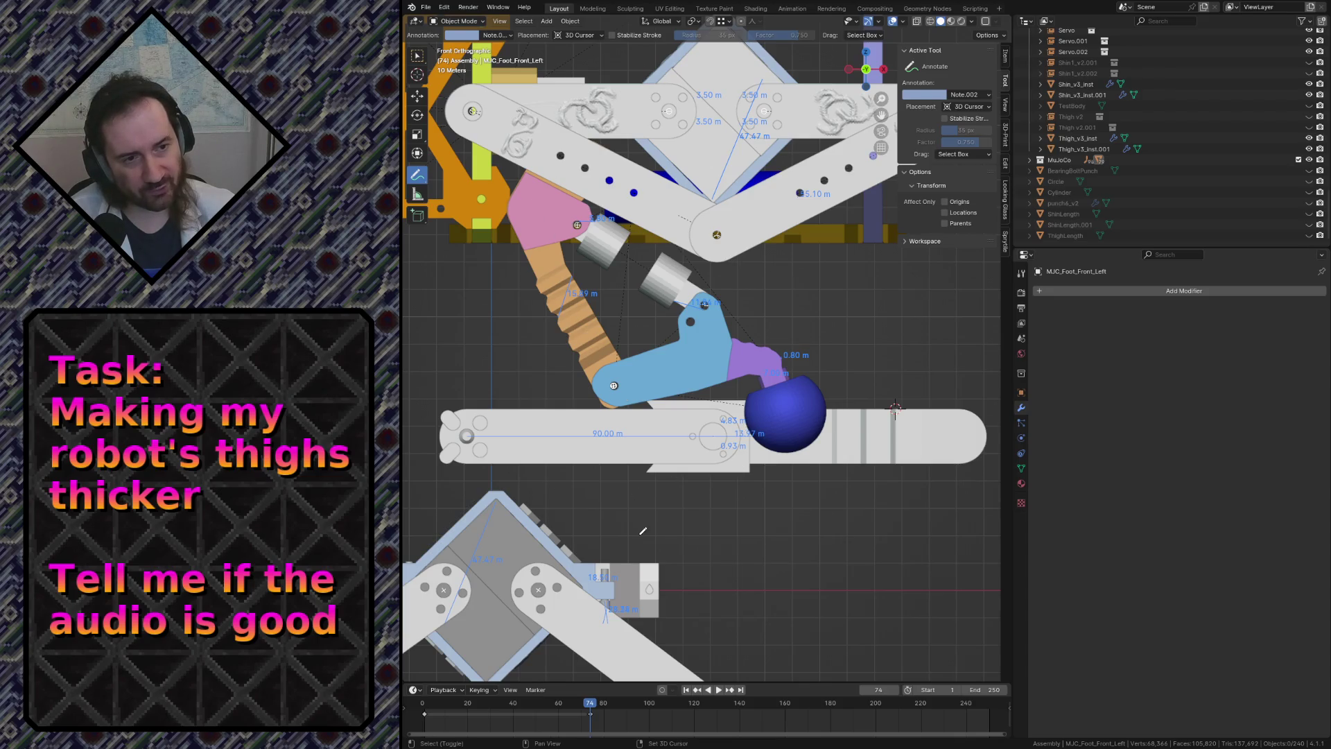
shift+scroll(742, 362, down, 10)
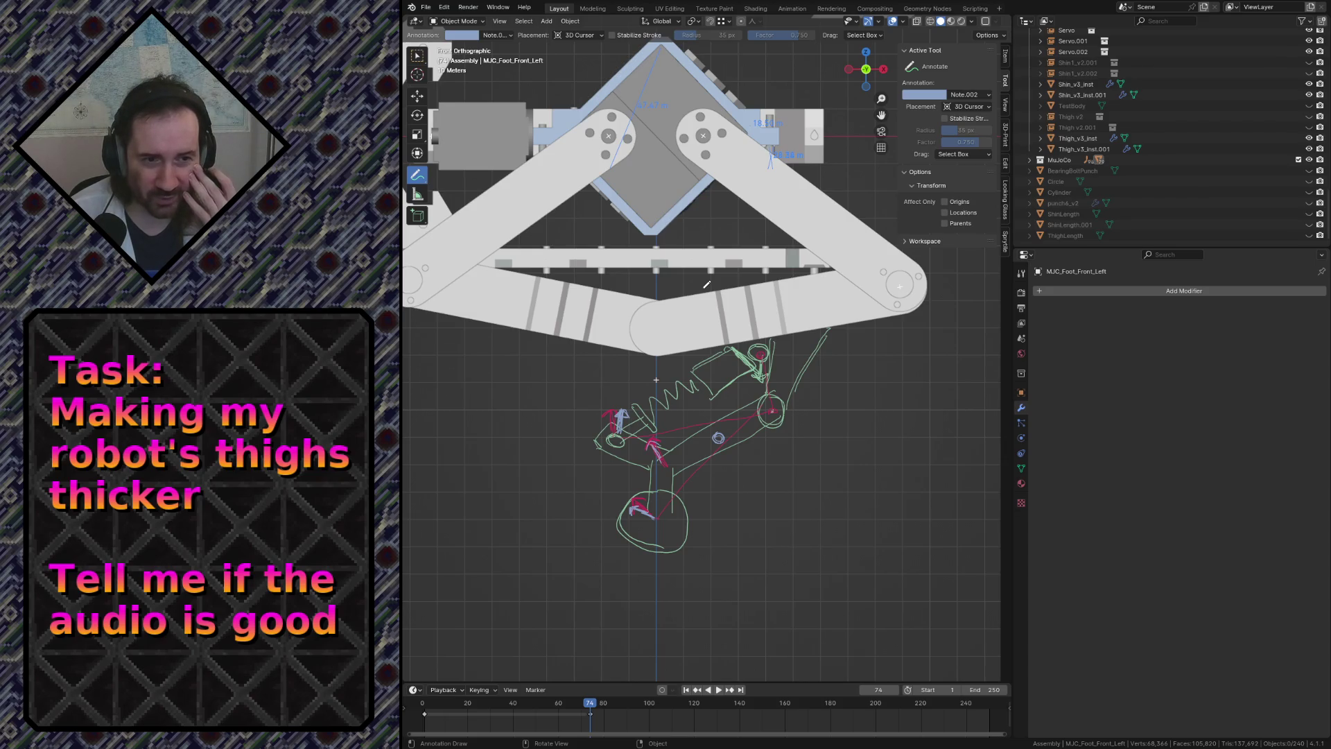
Zoom out over the whole robot assembly, pan, then zoom in on the upper leg's purple and blue joint.
scroll(711, 301, down, 4)
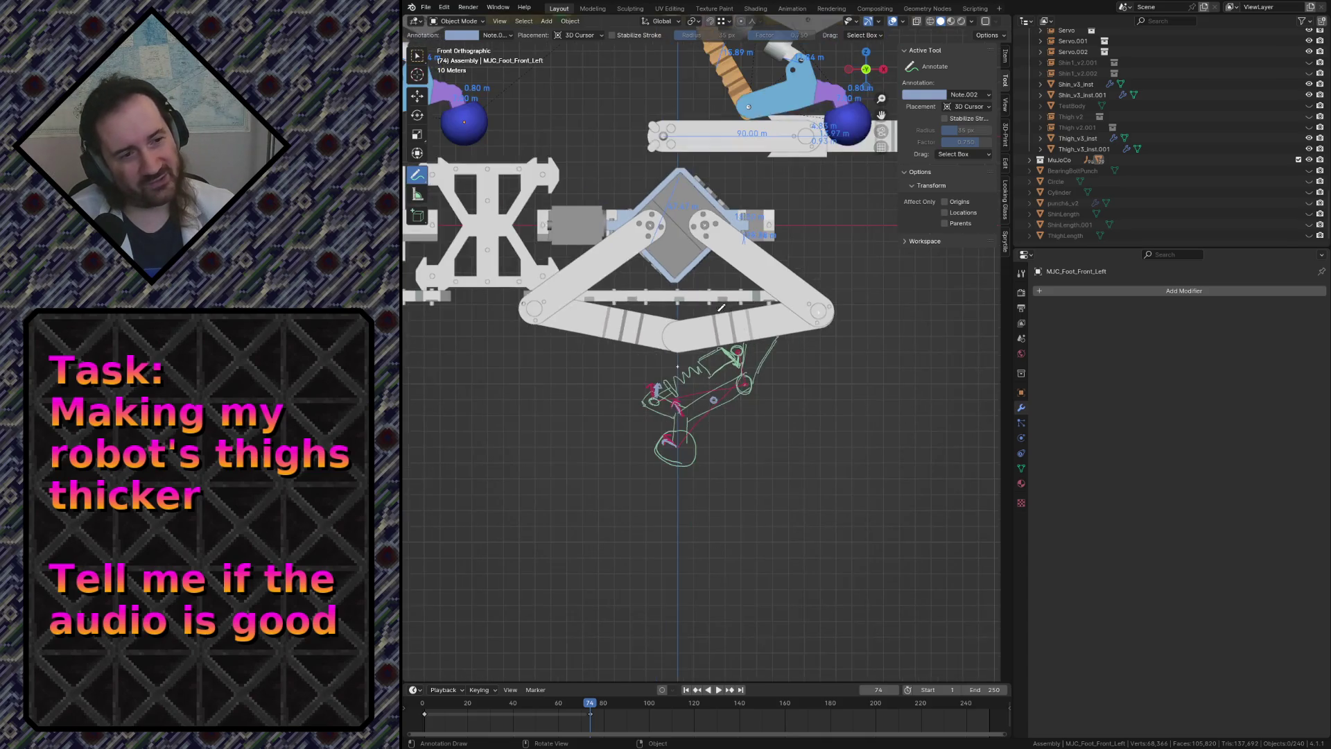
scroll(714, 321, up, 3)
scroll(715, 321, up, 2)
scroll(713, 330, down, 1)
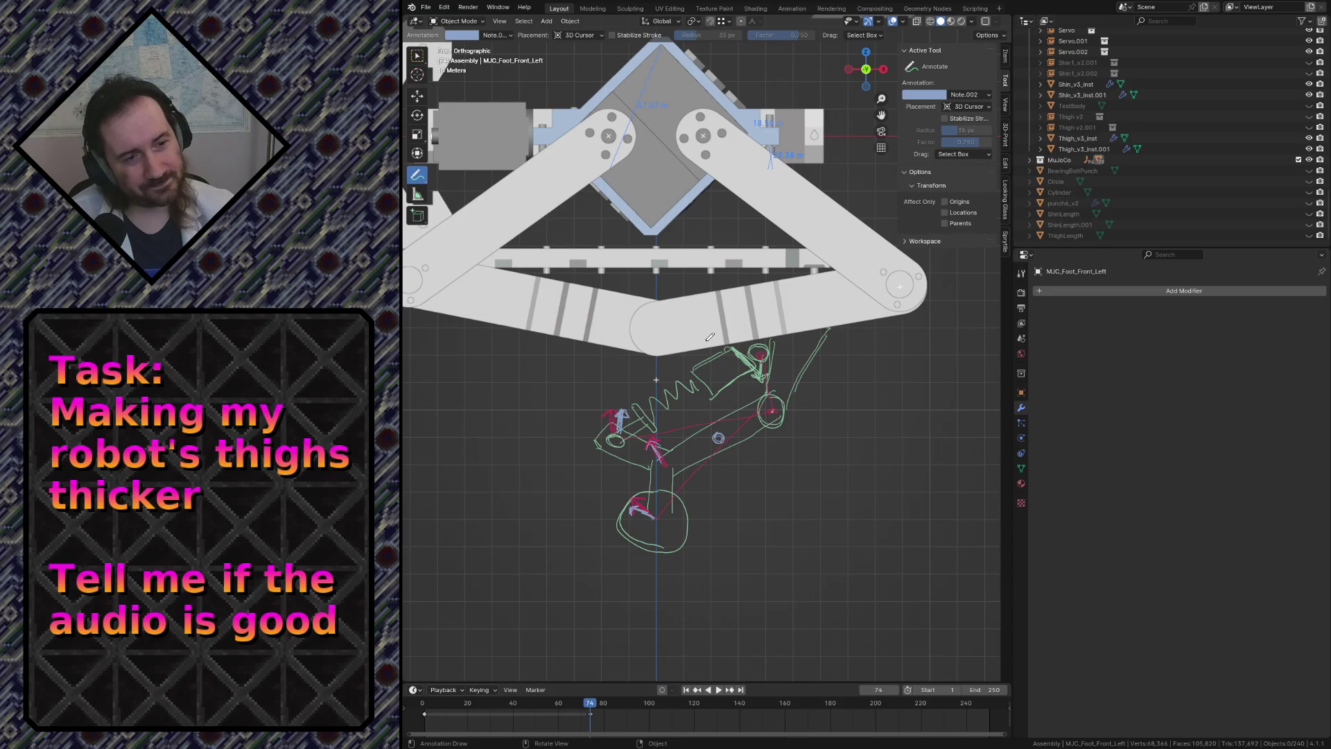
scroll(710, 337, down, 6)
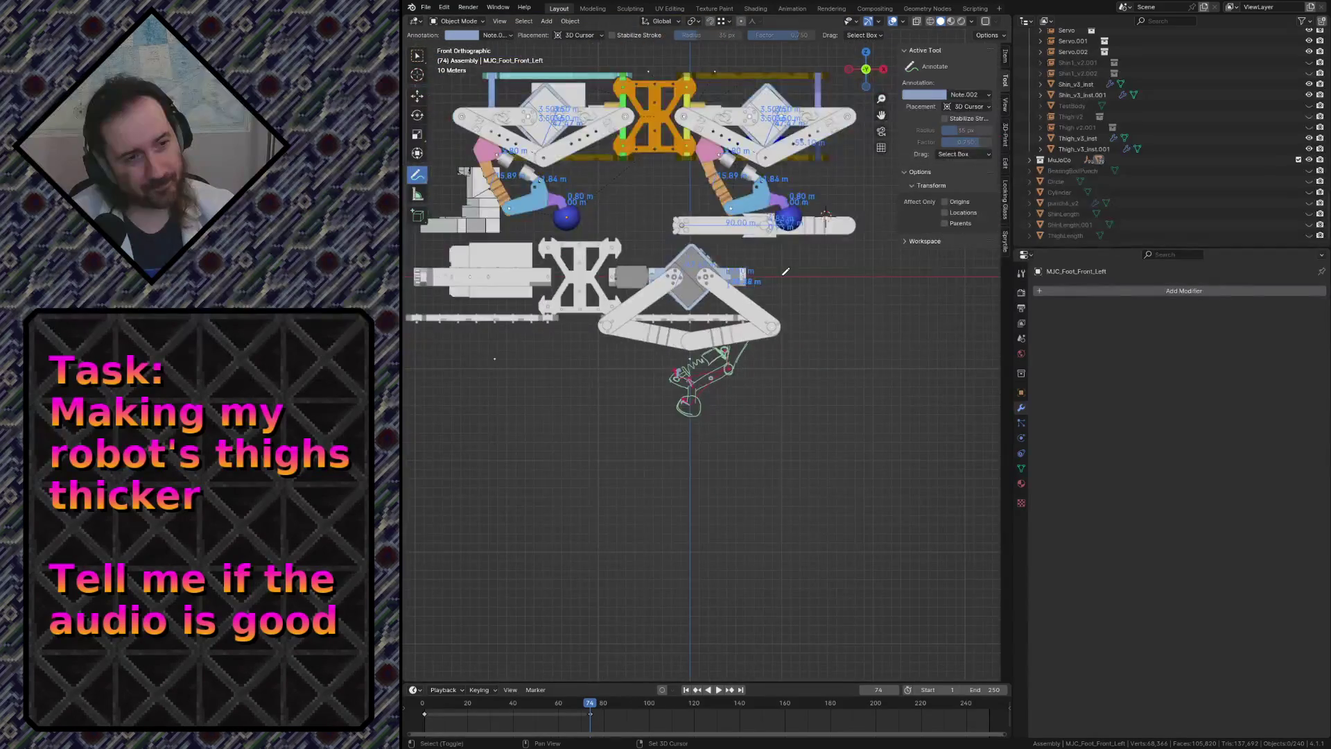
shift+middle_drag(781, 284, 777, 301)
scroll(777, 300, up, 2)
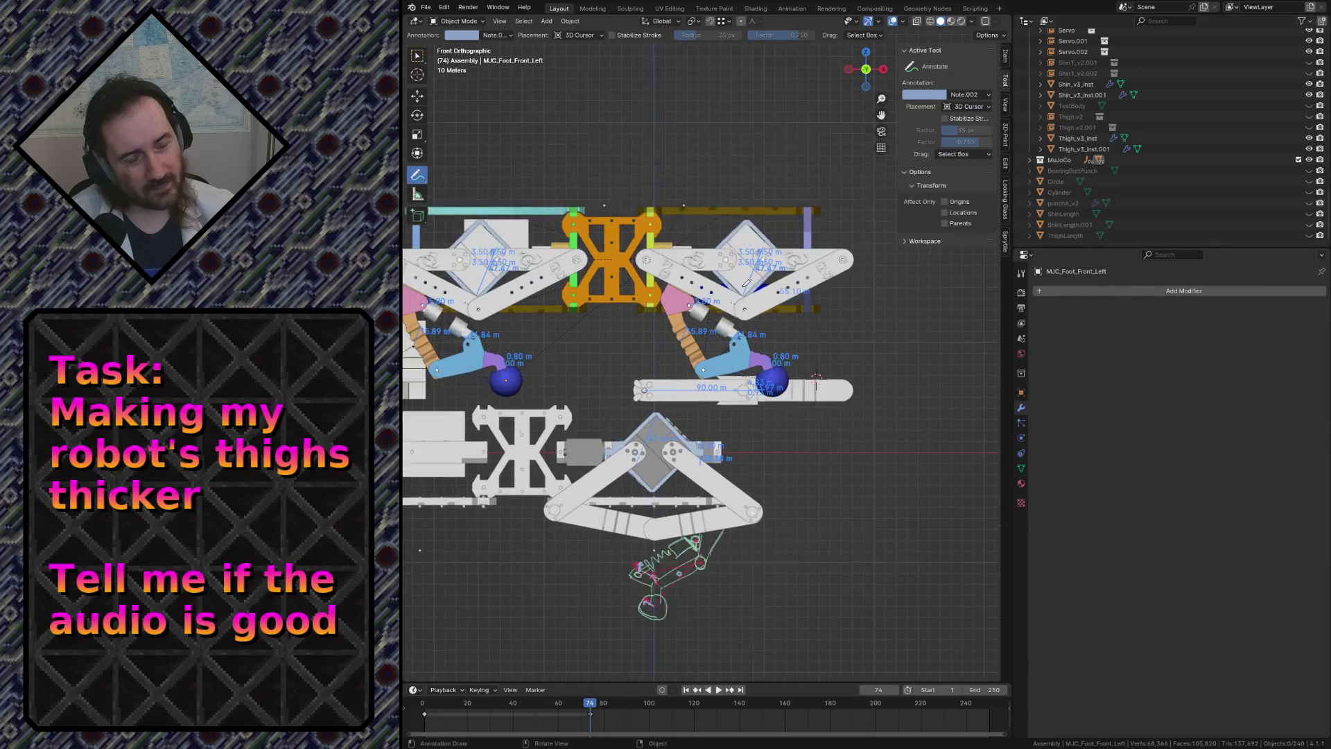
scroll(782, 297, up, 1)
scroll(783, 296, up, 1)
scroll(717, 412, up, 3)
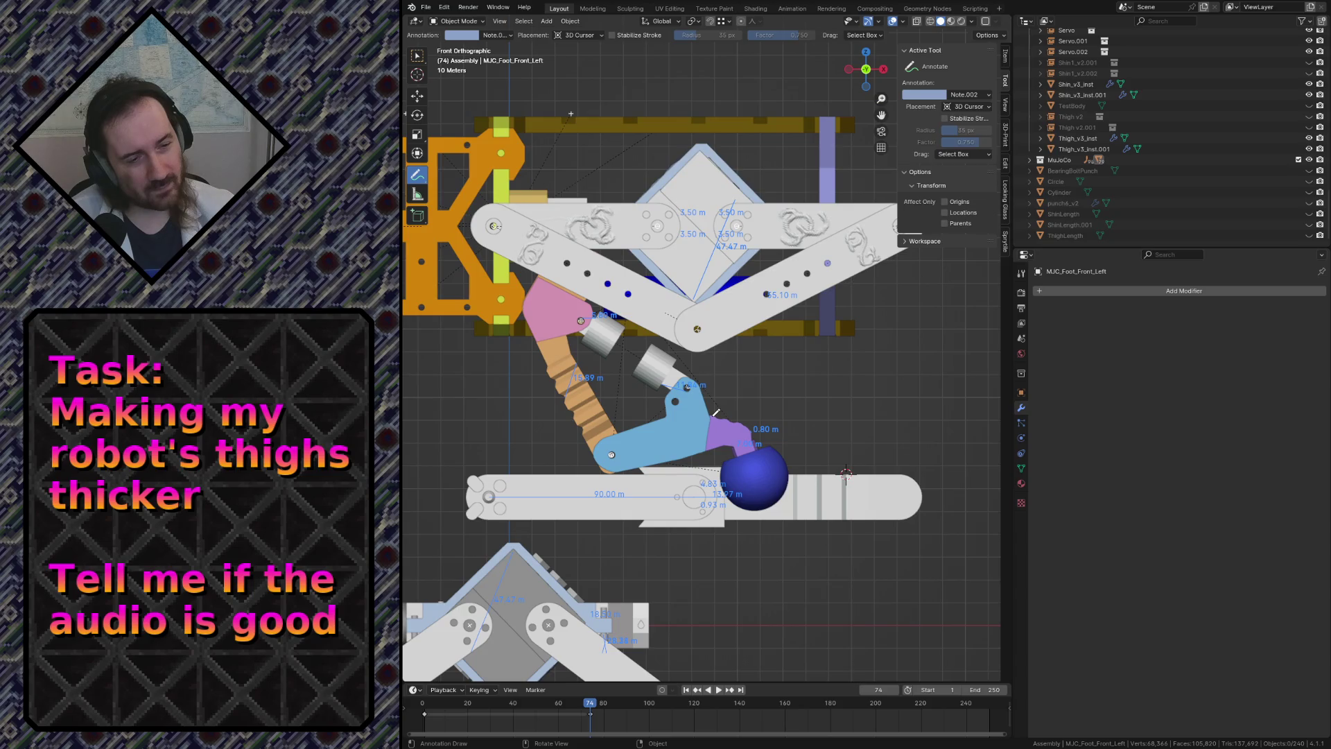
scroll(716, 412, down, 3)
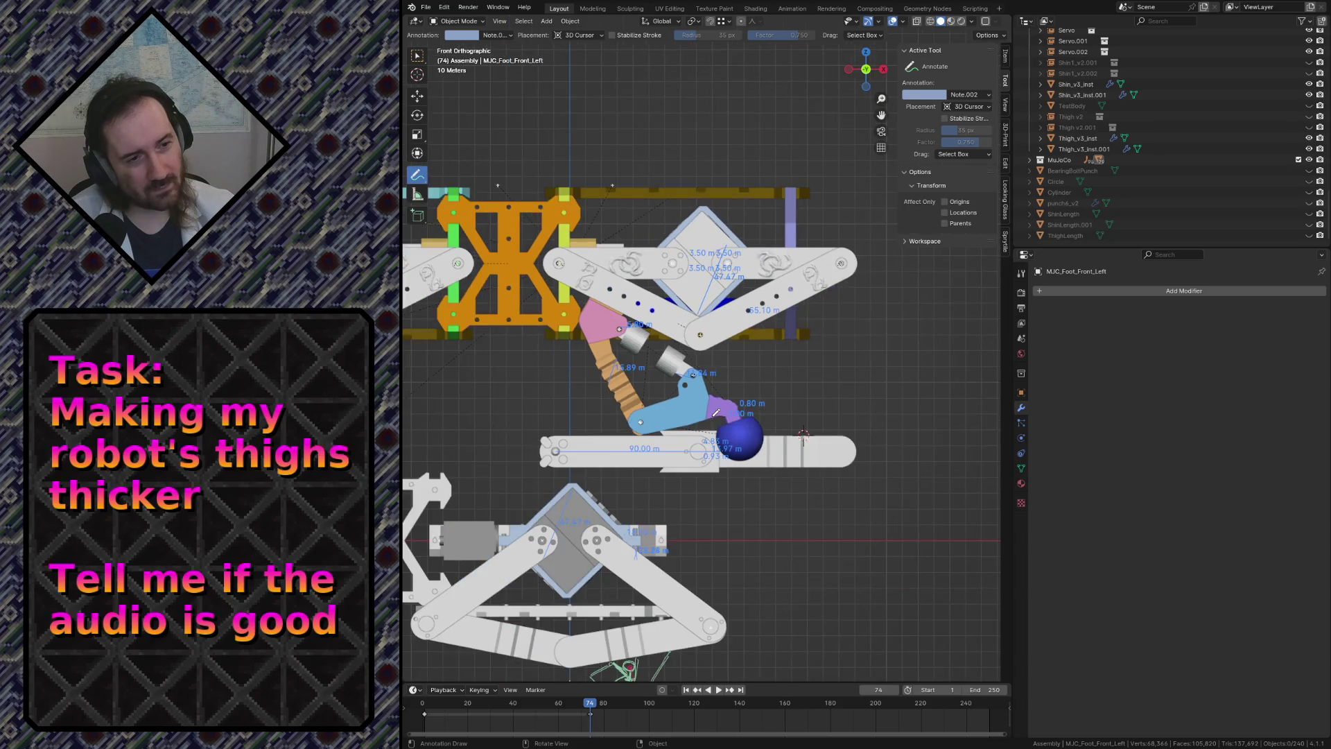